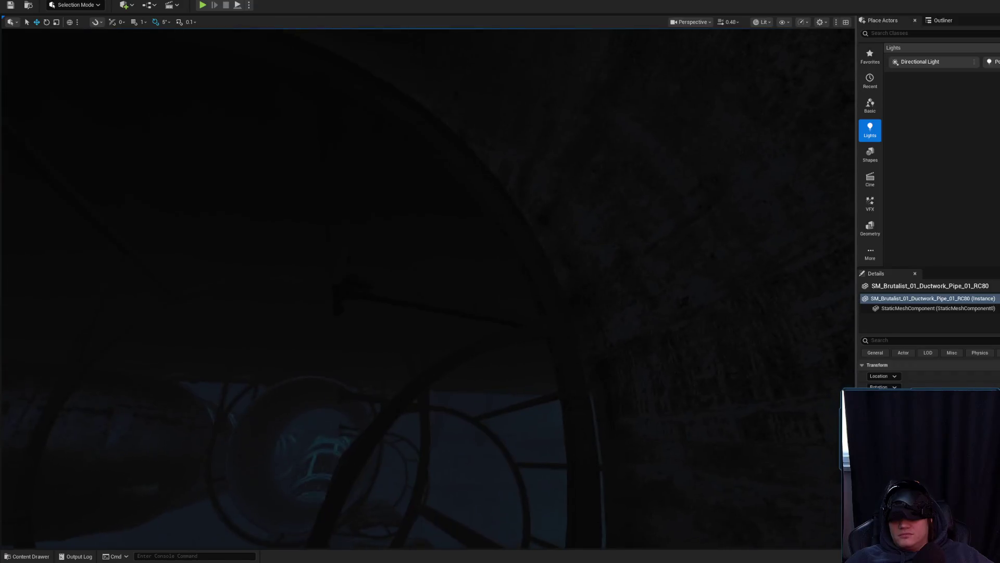
Fly past and around the ductwork pipe ring to a close side view above the catwalk
key(w)
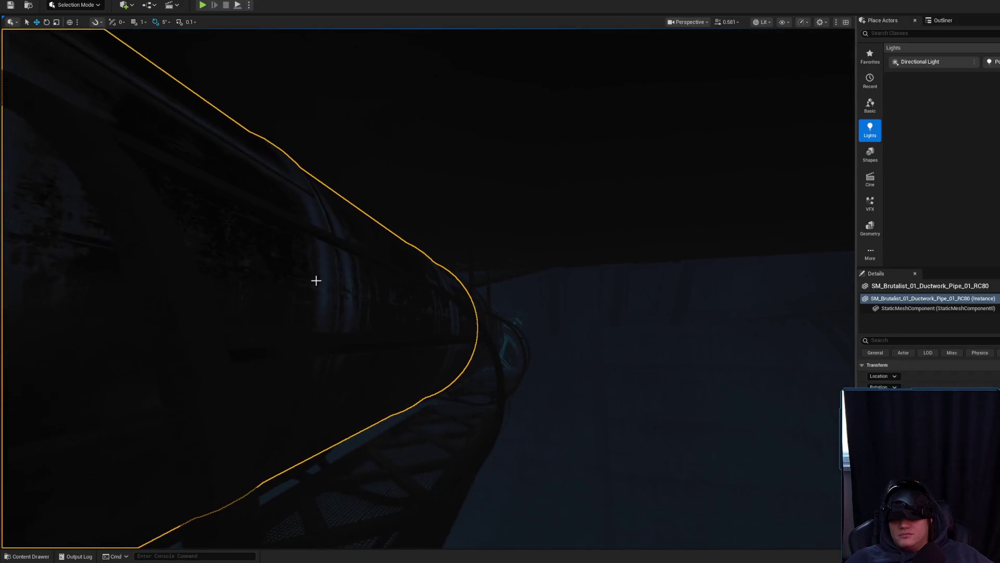
key(w)
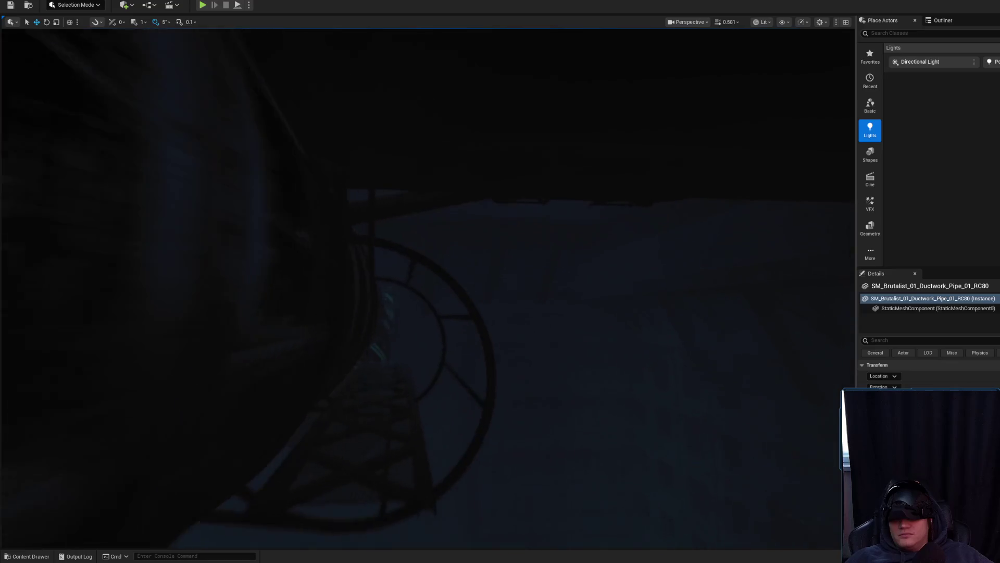
key(w)
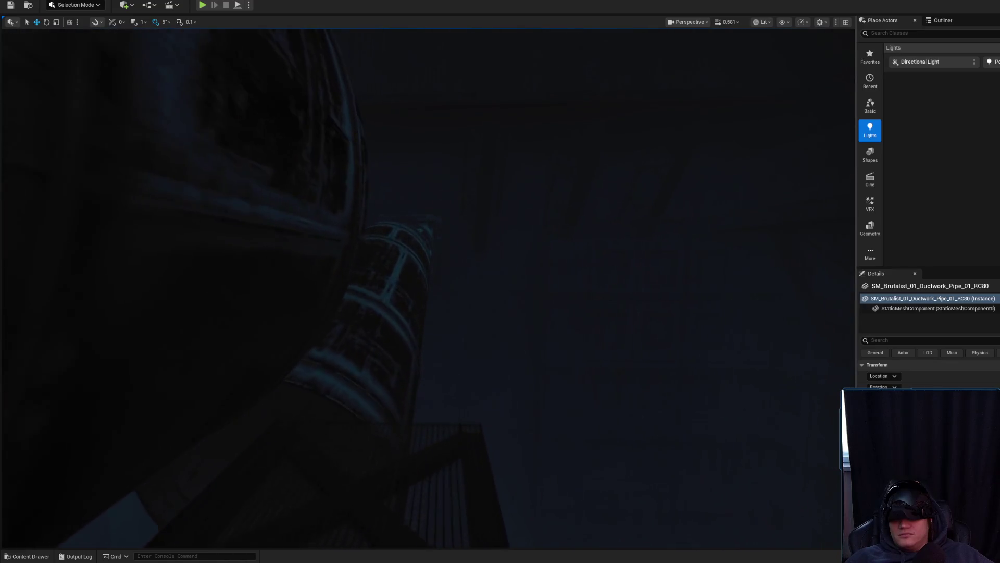
key(w)
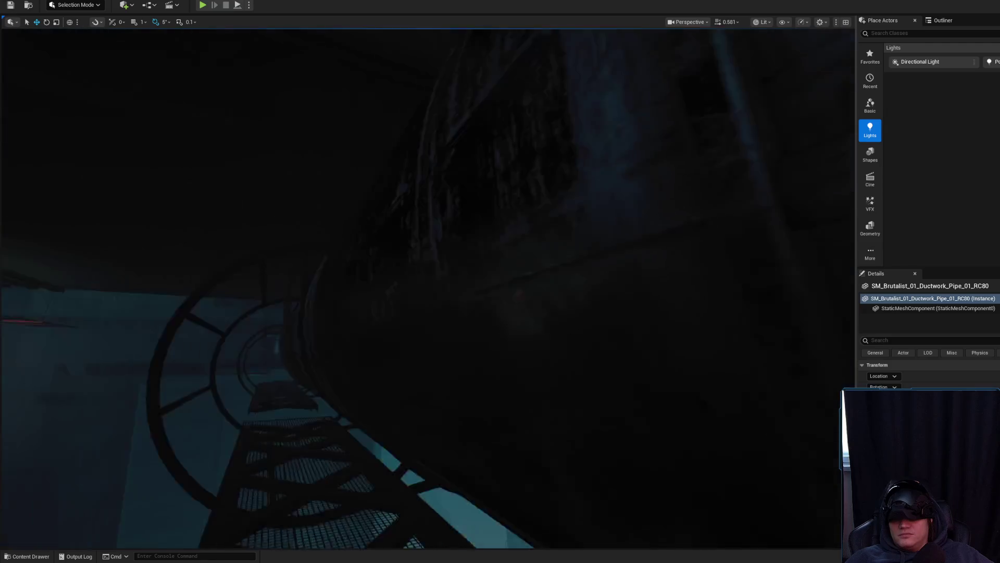
scroll(427, 287, up, 2)
key(w)
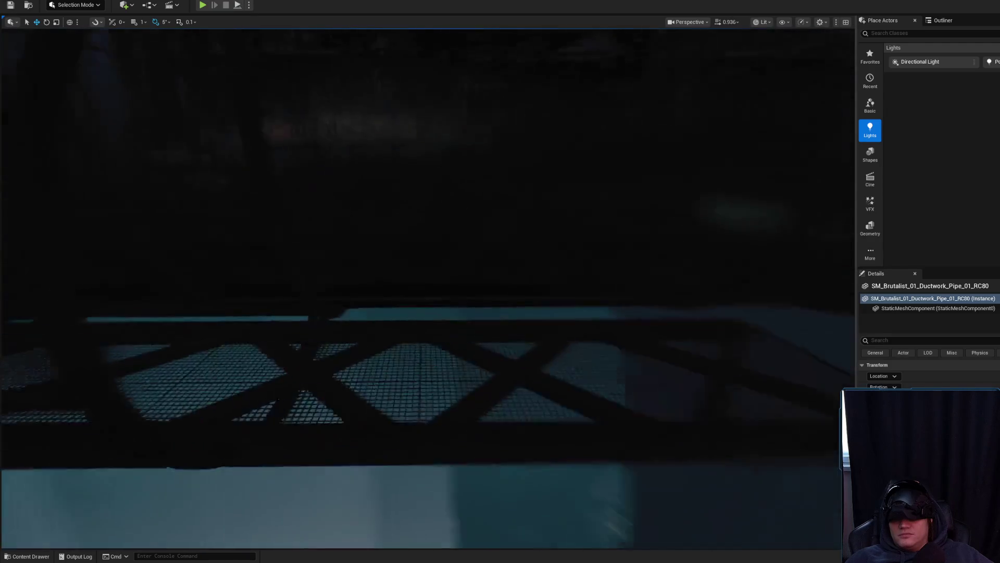
key(w)
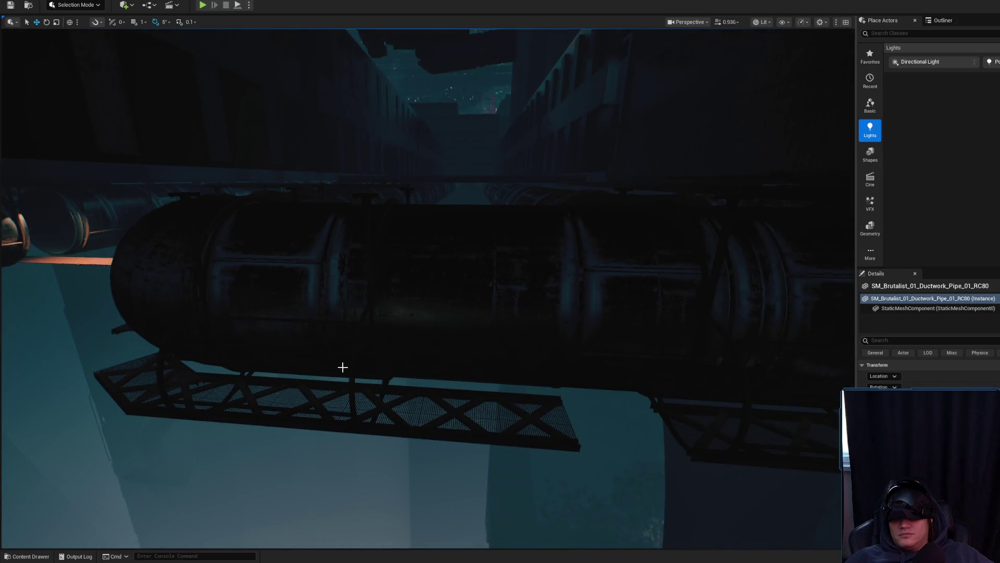
Move the ductwork support cage over the catwalk further along the pipe
click(371, 368)
key(d)
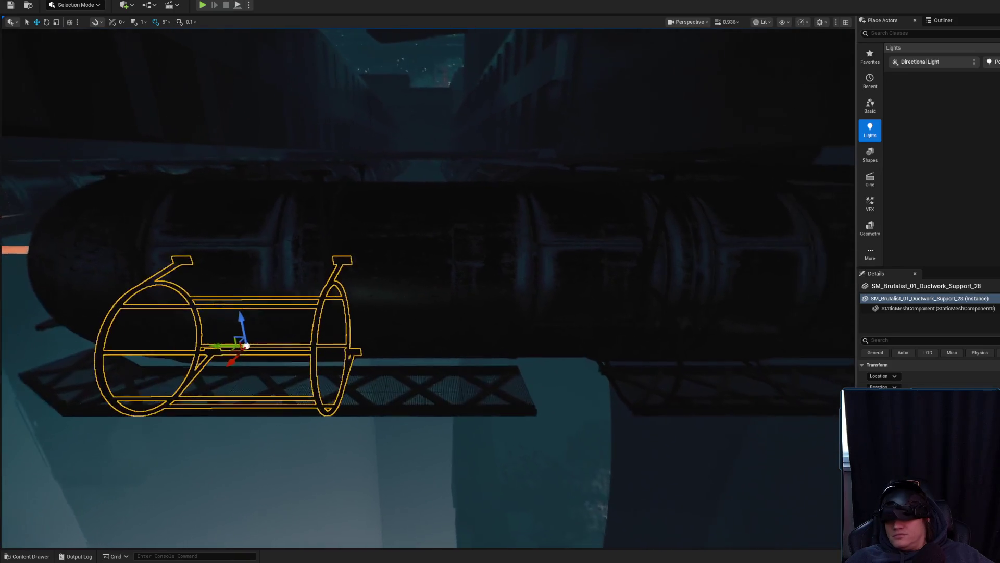
drag(215, 347, 399, 368)
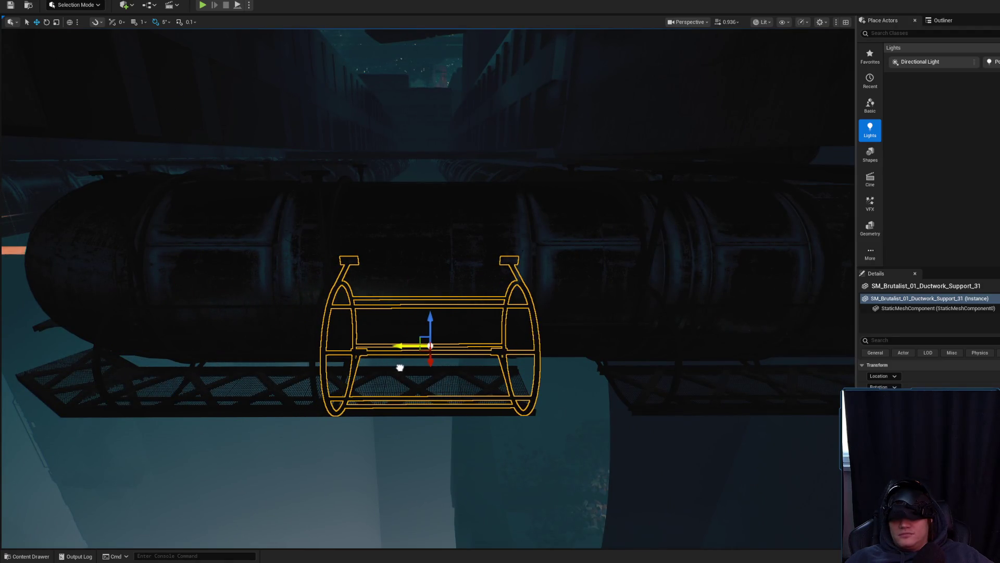
key(w)
key(d)
key(d)
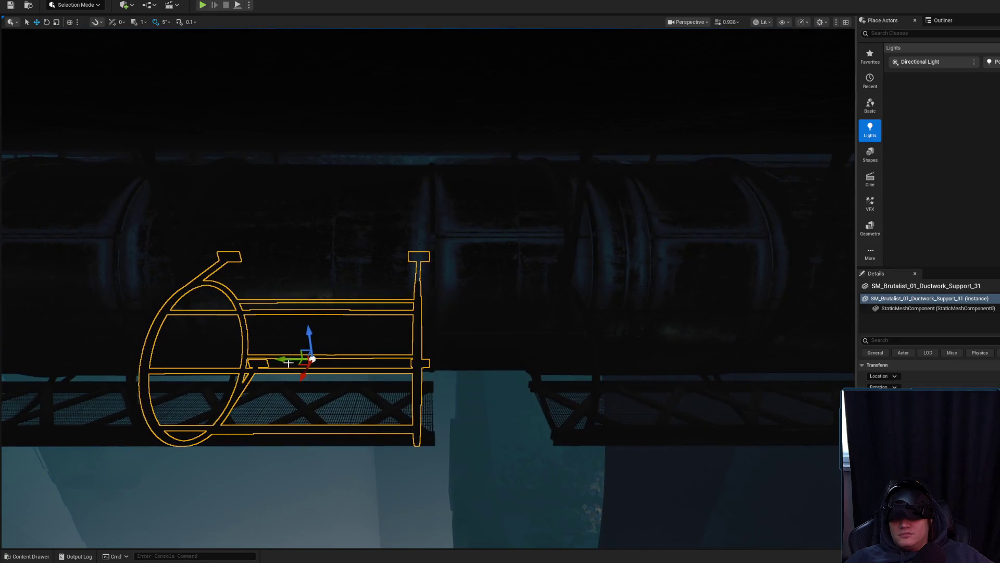
drag(282, 354, 329, 416)
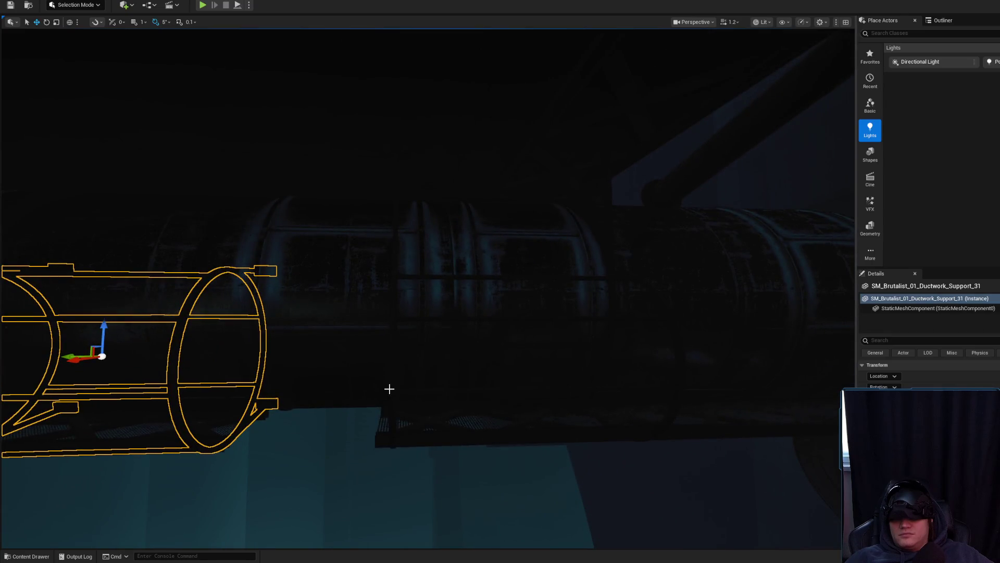
Frame the moved cage, then select the left support cage and view the tank side
key(f)
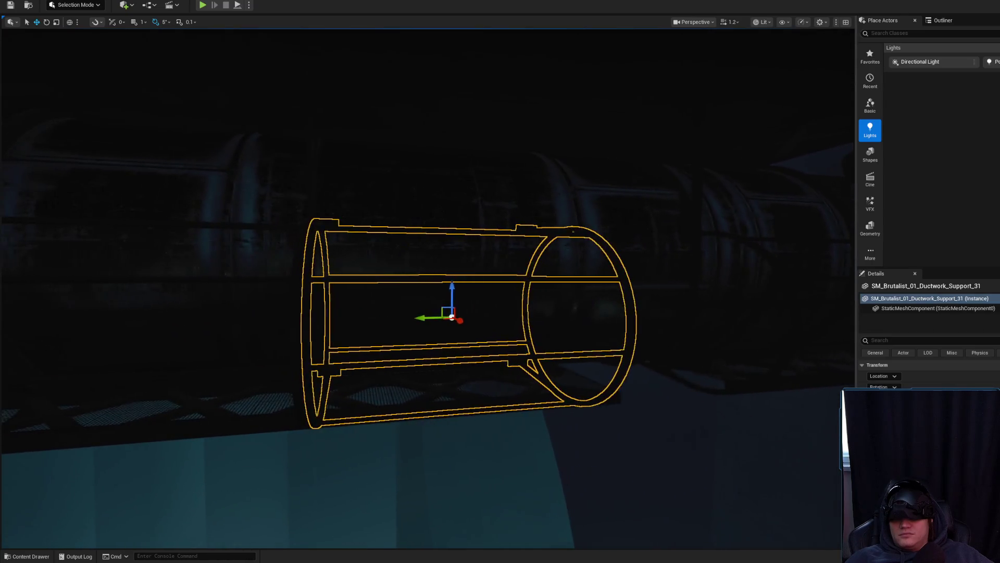
mouse_move(351, 372)
mouse_down()
mouse_move(365, 352)
mouse_move(346, 360)
mouse_move(370, 342)
mouse_up()
click(367, 341)
drag(442, 271, 429, 297)
scroll(442, 270, up, 1)
drag(430, 340, 429, 340)
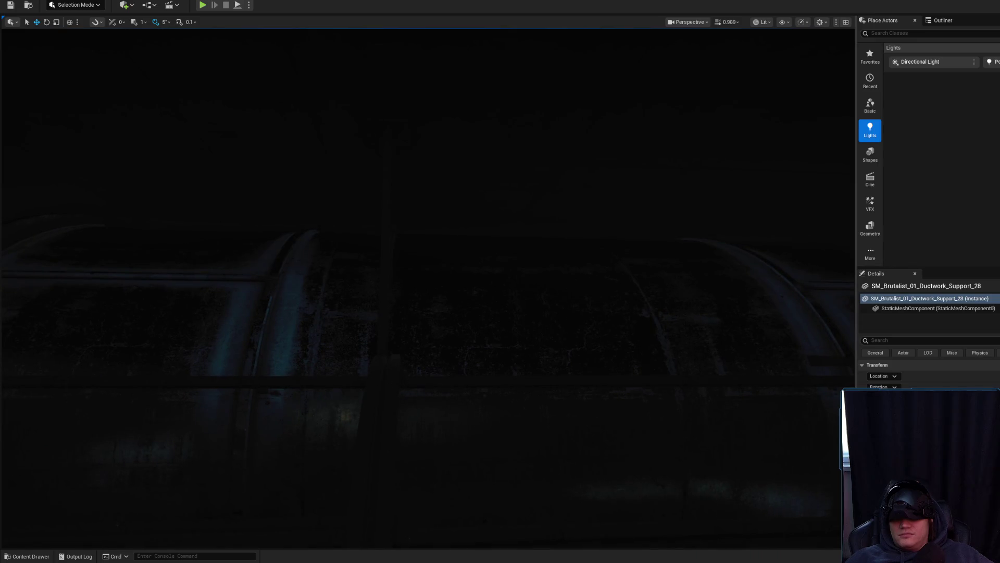
Select and frame the other support cages along the pipe, ending on Support_32
click(521, 469)
scroll(583, 437, down, 2)
drag(583, 436, 584, 437)
drag(542, 408, 543, 408)
click(307, 307)
drag(307, 307, 234, 319)
click(229, 319)
key(f)
drag(353, 323, 353, 324)
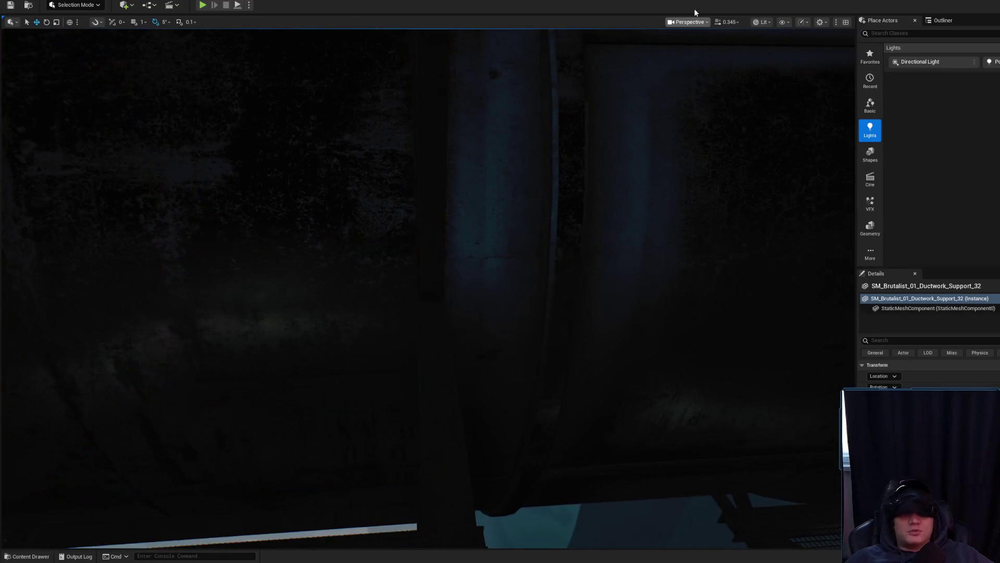
click(761, 22)
Switch the viewport to Unlit and pull back to see the pipe and rusty supports
click(779, 61)
drag(470, 269, 470, 270)
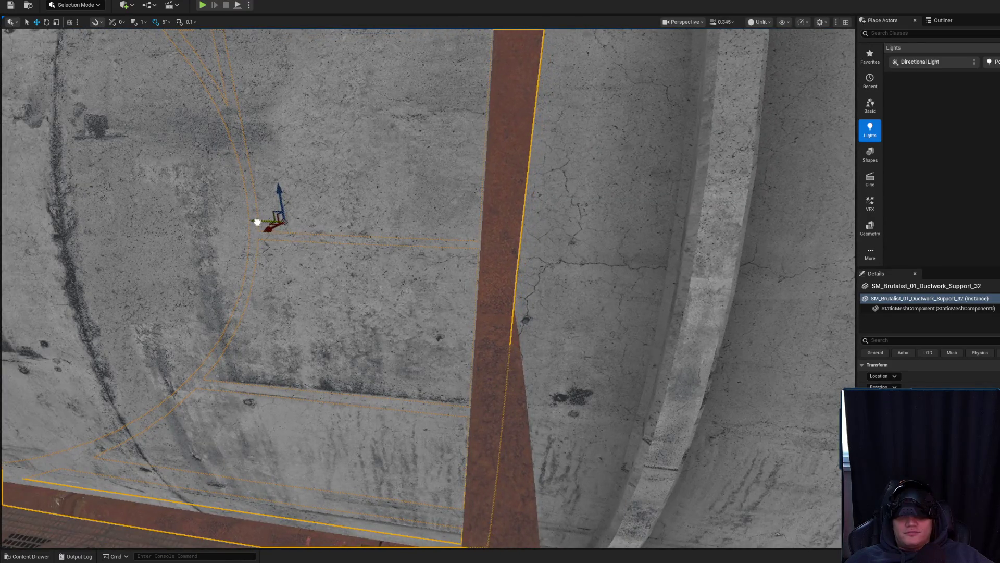
drag(471, 269, 471, 270)
Select the rusty Support_28 cage and nudge it slightly along the pipe into alignment
click(328, 388)
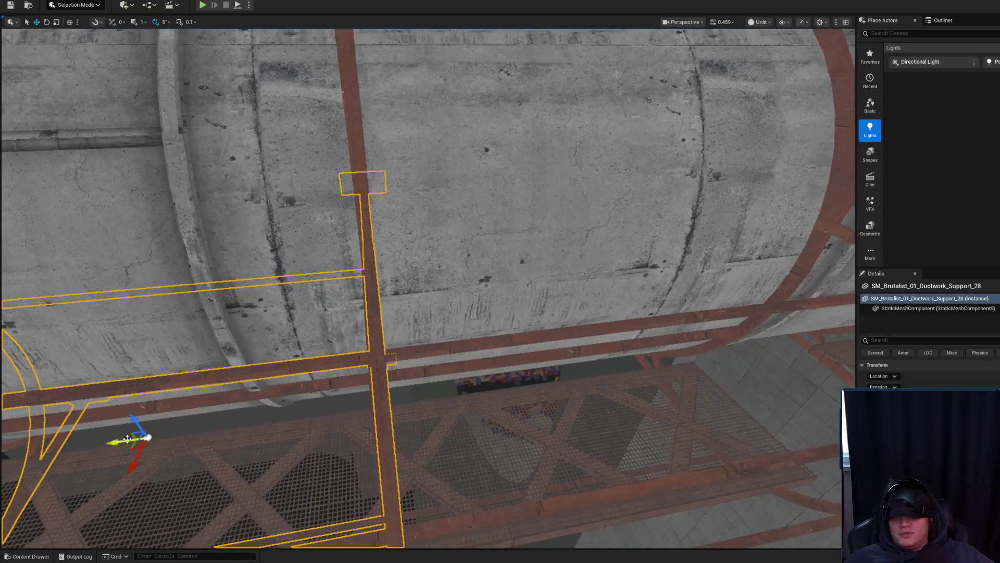
drag(111, 447, 113, 445)
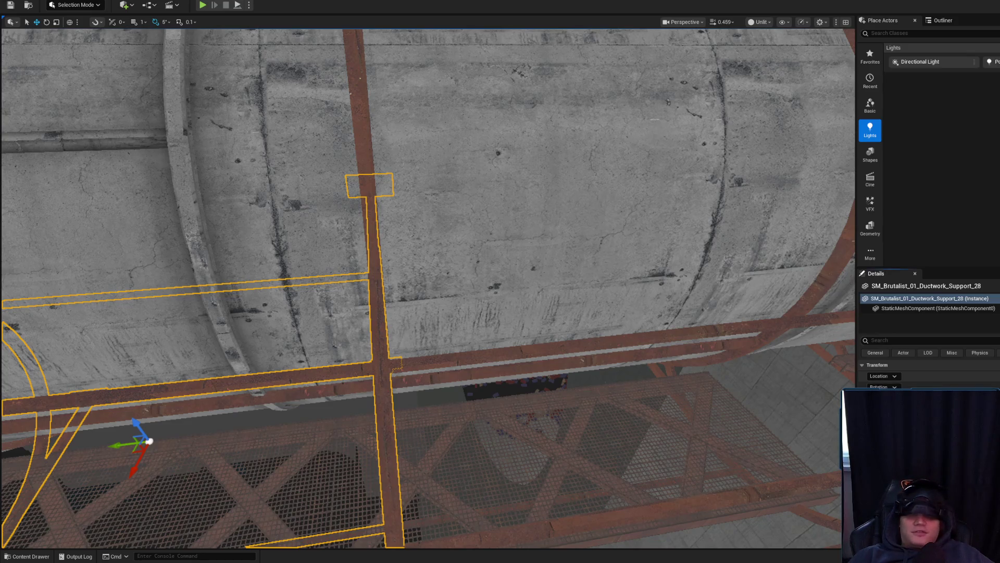
drag(113, 446, 111, 445)
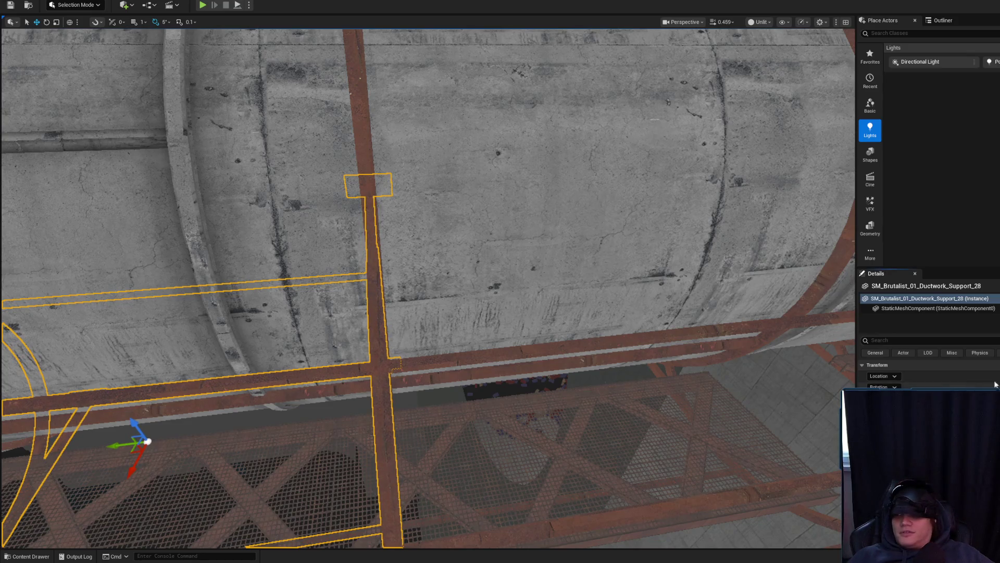
mouse_move(848, 378)
mouse_down()
mouse_move(756, 365)
mouse_move(719, 339)
mouse_up()
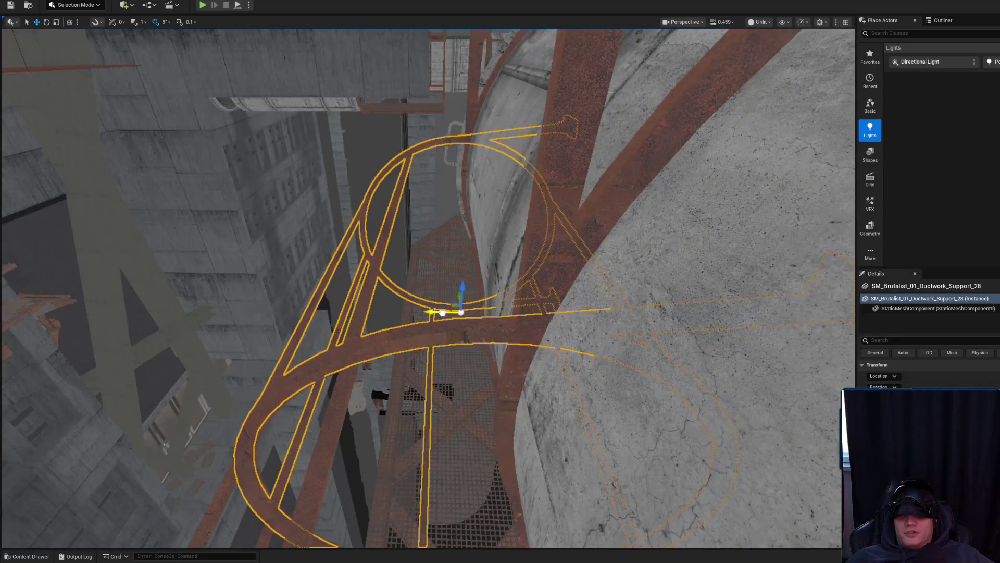
click(368, 335)
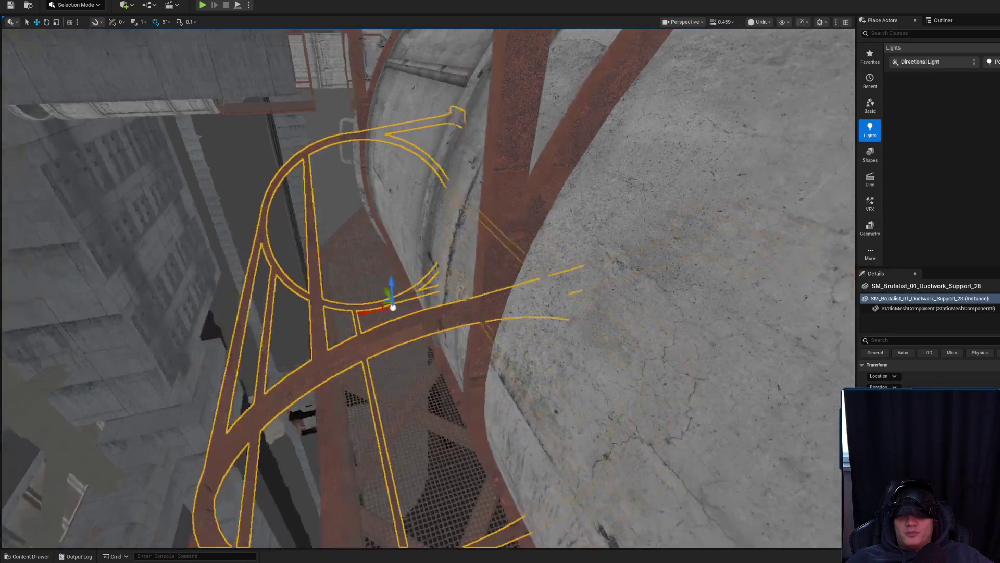
drag(358, 327, 358, 327)
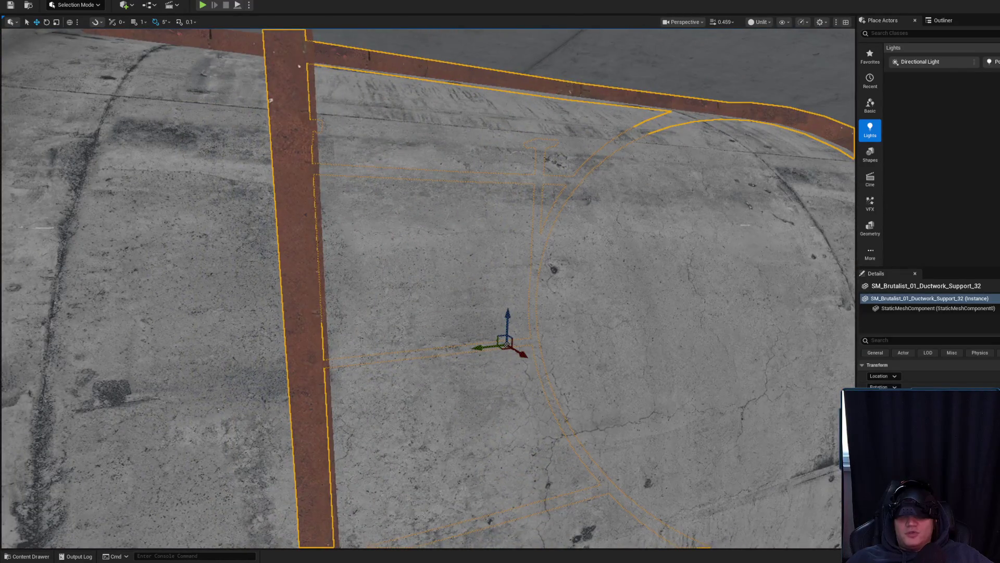
Frame the ductwork pipe and its support pillar, fly along the pipe, and deselect
click(481, 346)
key(f)
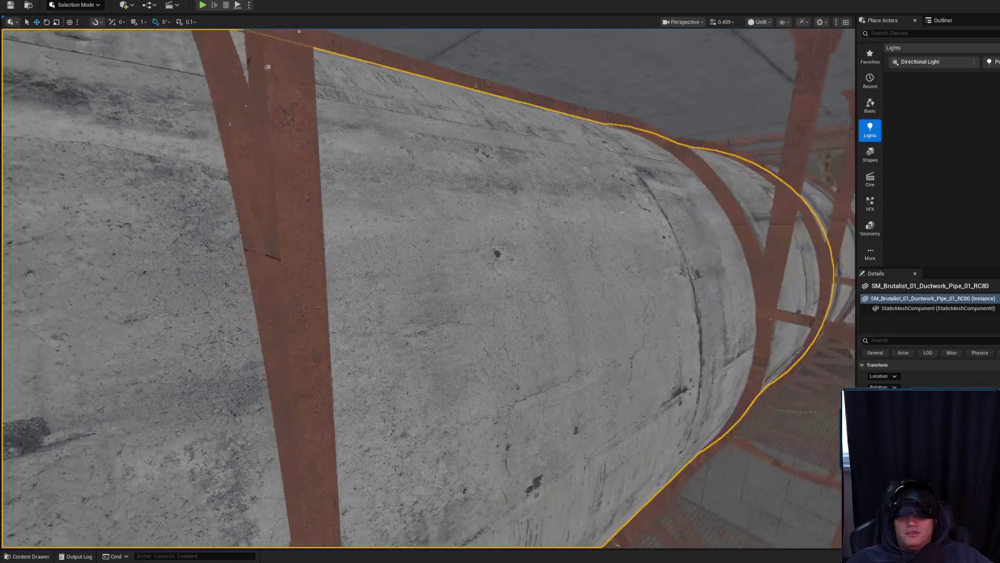
click(363, 339)
key(f)
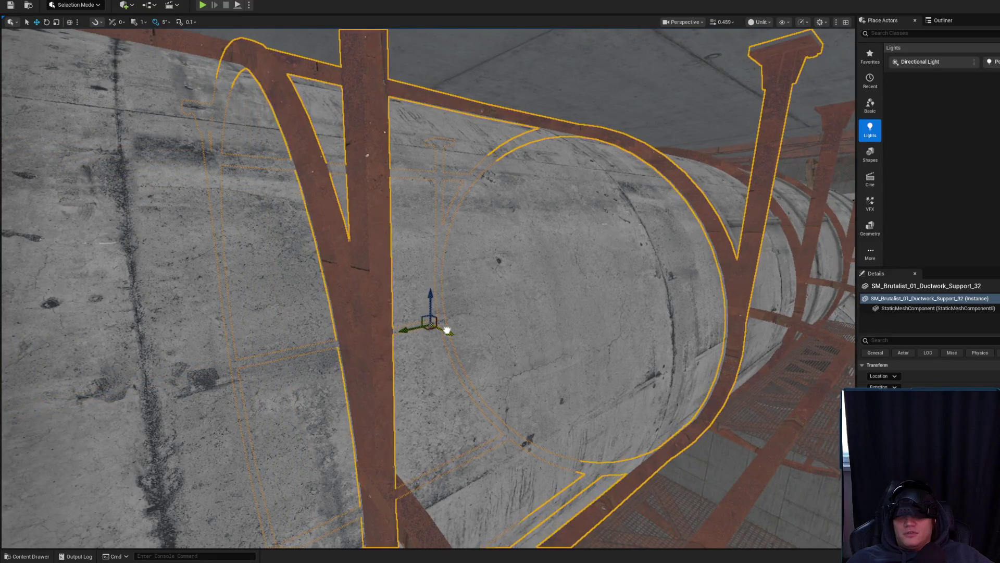
mouse_move(404, 329)
mouse_down()
mouse_move(370, 333)
mouse_move(360, 318)
mouse_move(435, 348)
mouse_up()
key(Escape)
scroll(420, 342, up, 2)
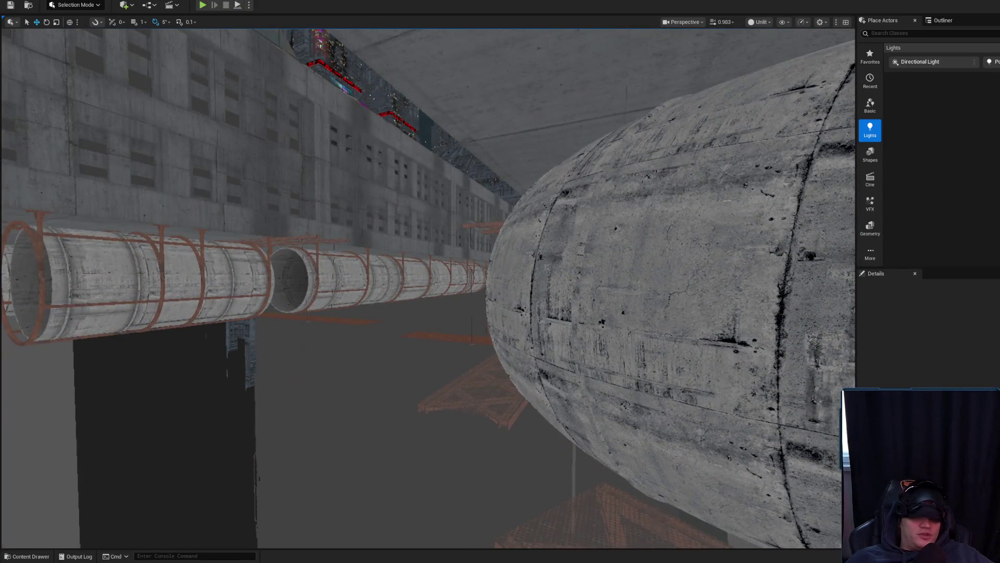
key(ctrl+shift+s)
Save the Level_3_Game map, then view down the walkway between the ducts
click(744, 367)
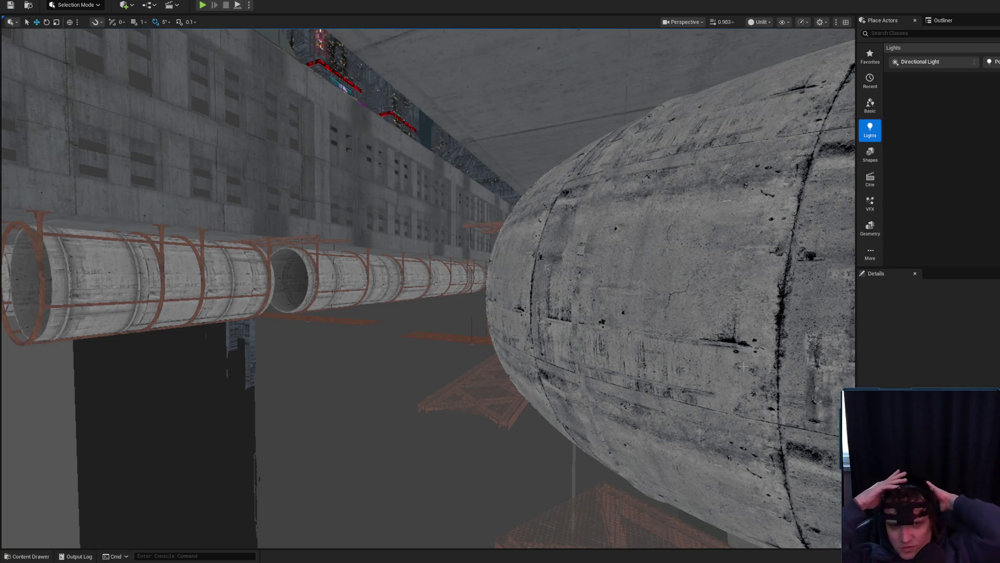
key(alt+Tab)
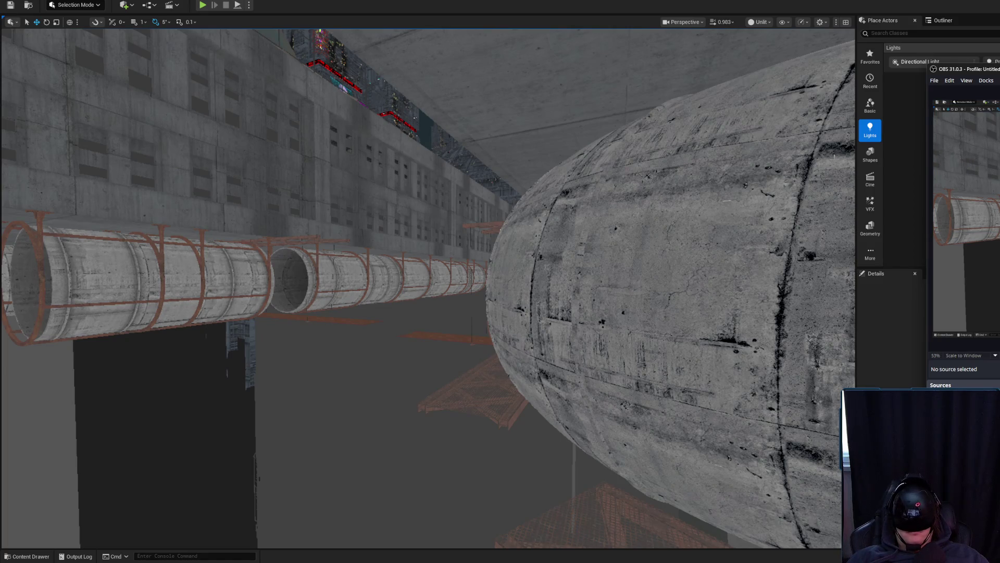
drag(796, 163, 741, 111)
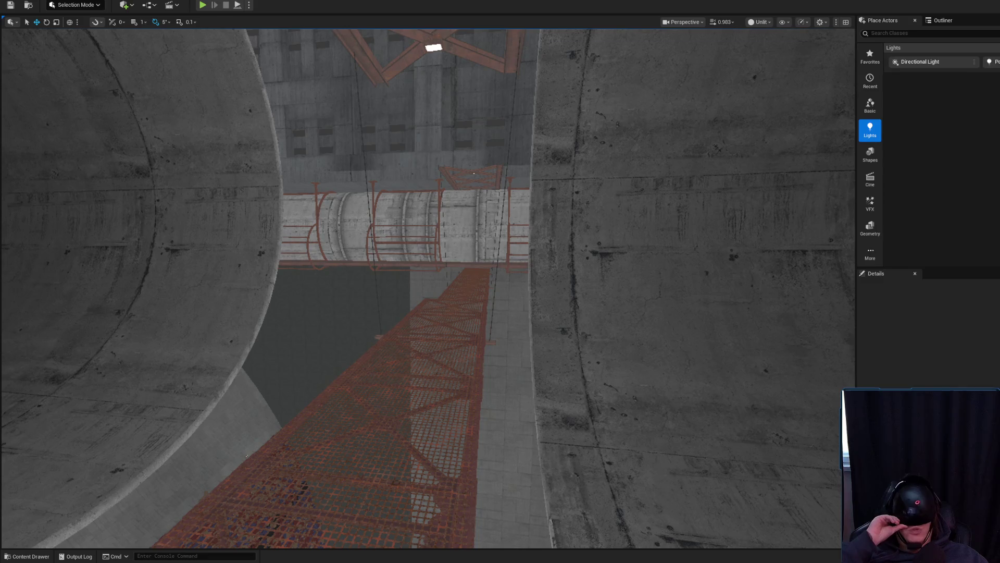
Return to the editor and fly toward the rusty pipe along the concrete wall
key(alt+Tab)
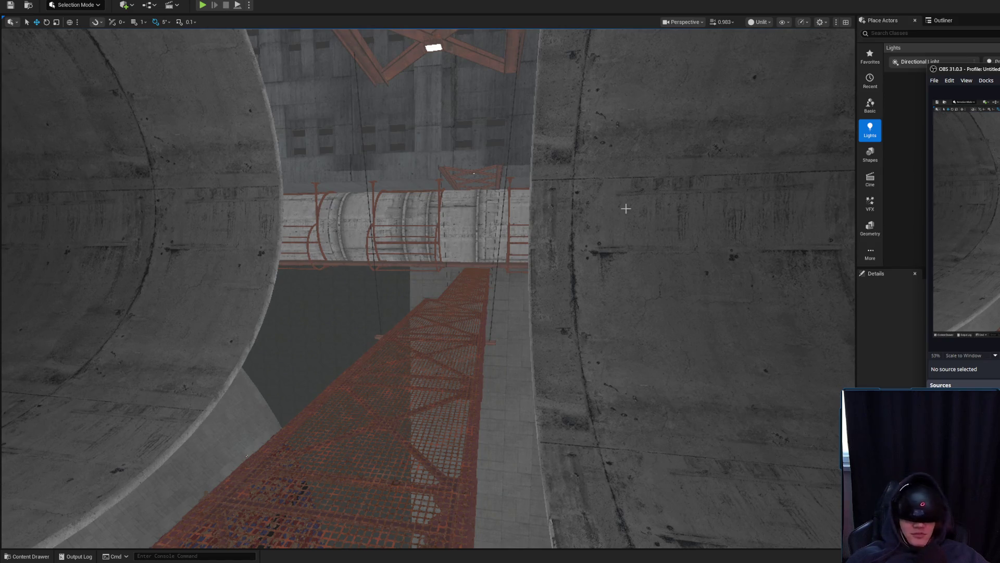
mouse_move(587, 245)
mouse_down()
mouse_move(587, 63)
mouse_move(683, 167)
mouse_move(724, 151)
mouse_move(683, 156)
mouse_move(599, 115)
mouse_move(493, 91)
mouse_up()
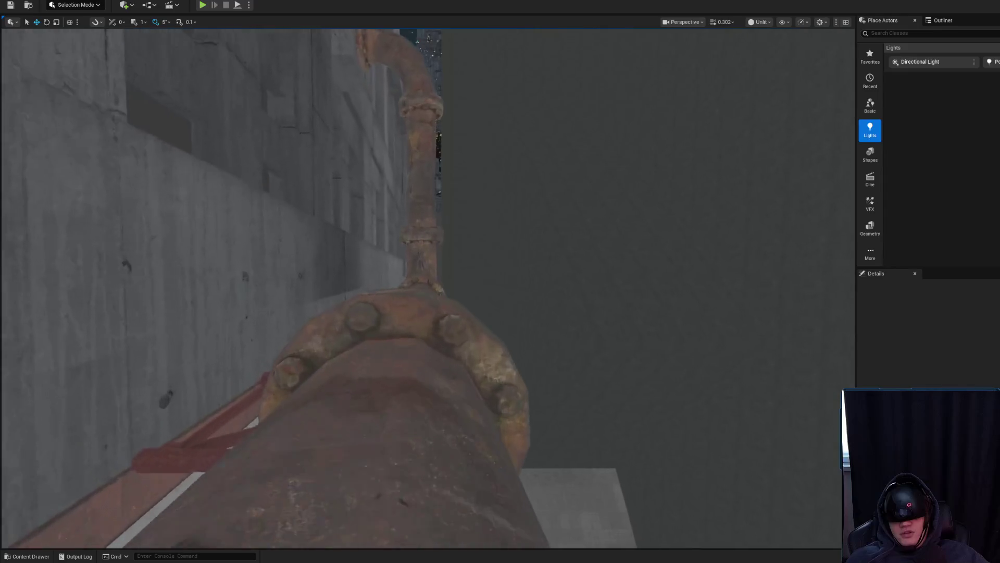
Fly along the rusty pipe toward the red truss, then bring up the Chrome window
drag(493, 90, 461, 86)
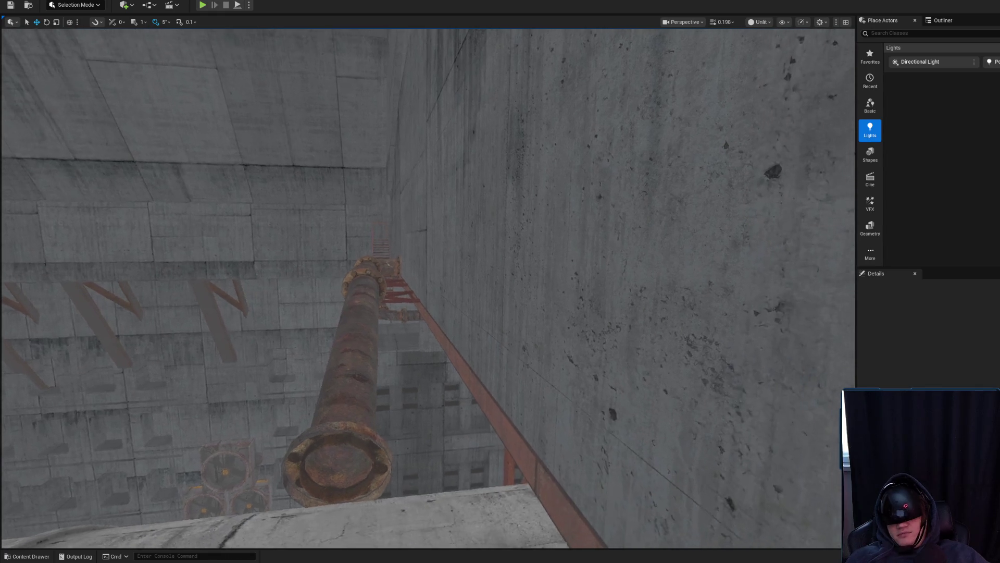
scroll(427, 286, up, 1)
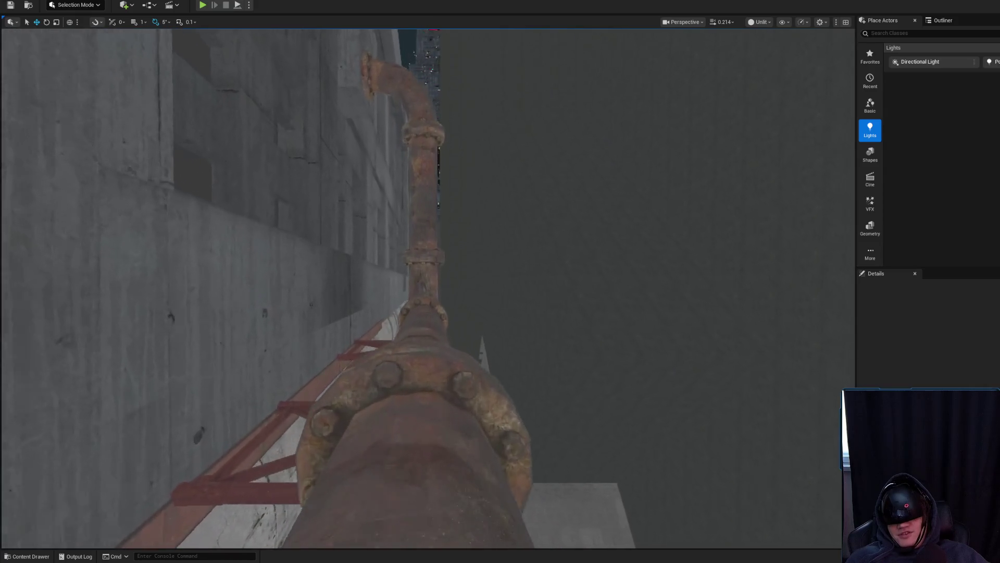
scroll(427, 287, up, 1)
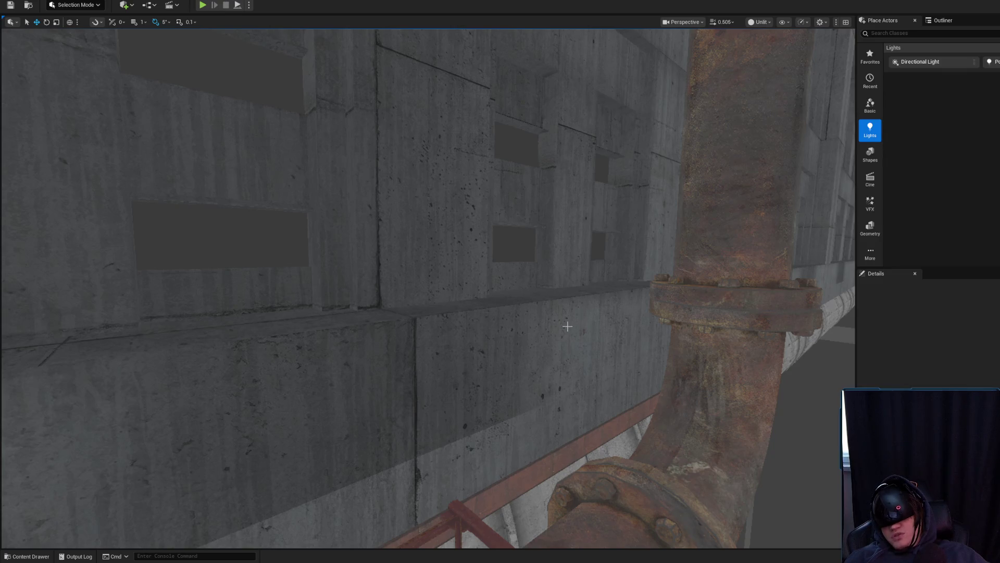
key(alt+Tab)
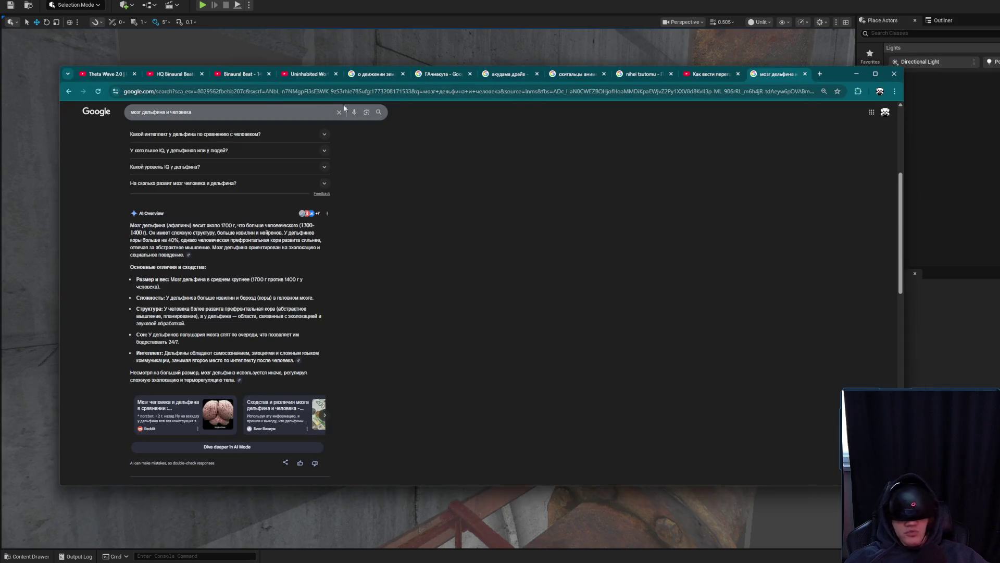
Search Google for 'судья дредд 1995' and browse the Images results
click(339, 112)
text(с)
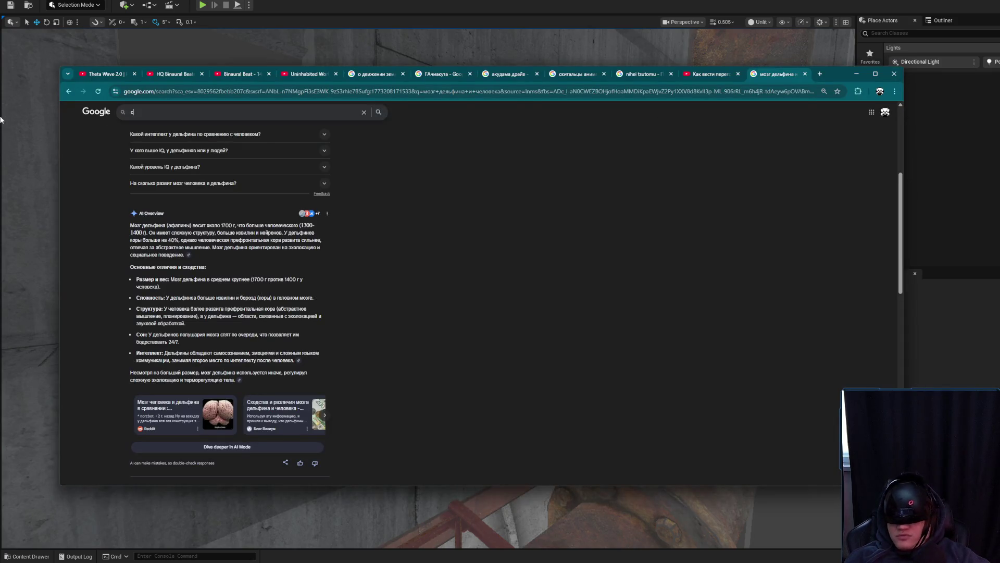
text(удья дред)
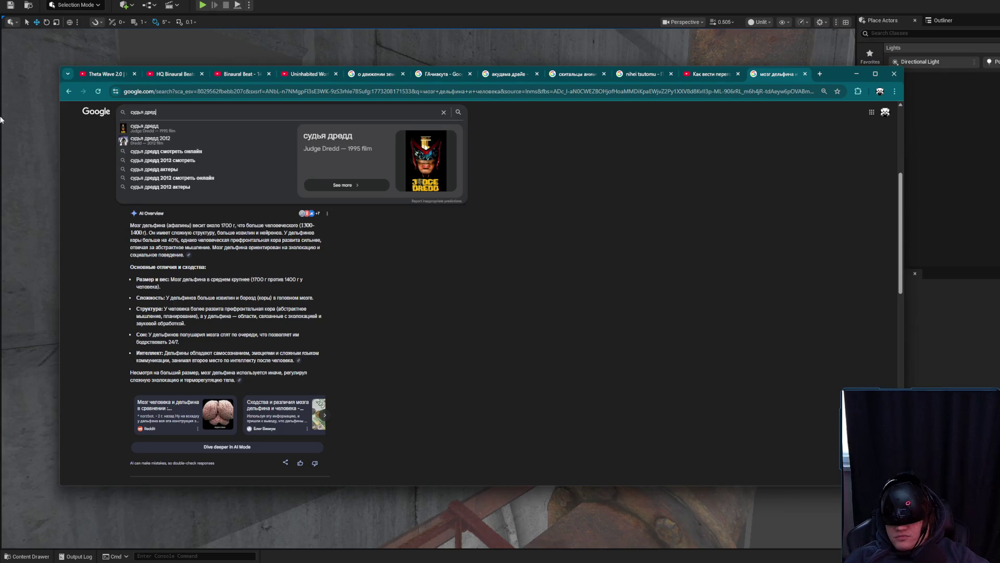
text(д 1)
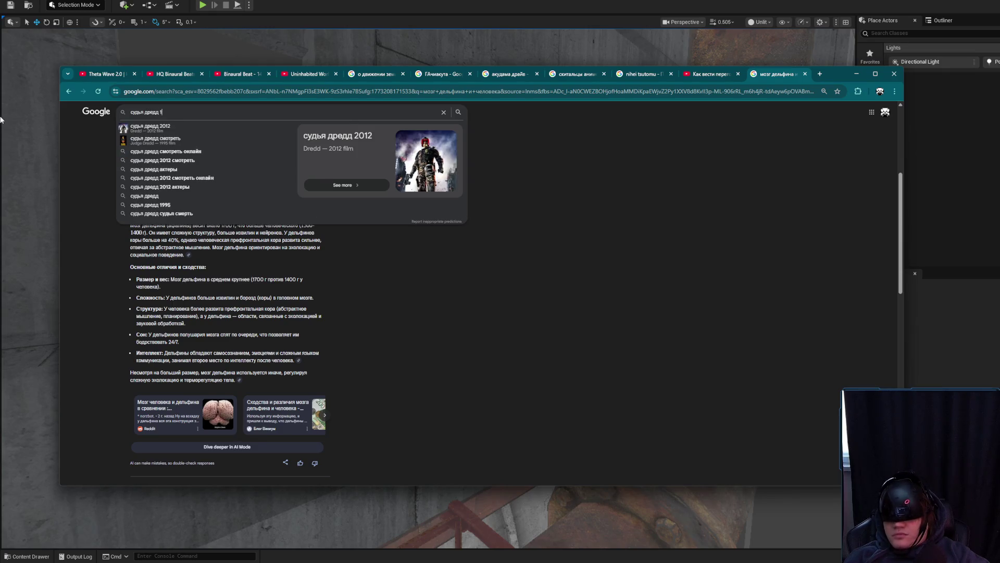
text(995)
key(Return)
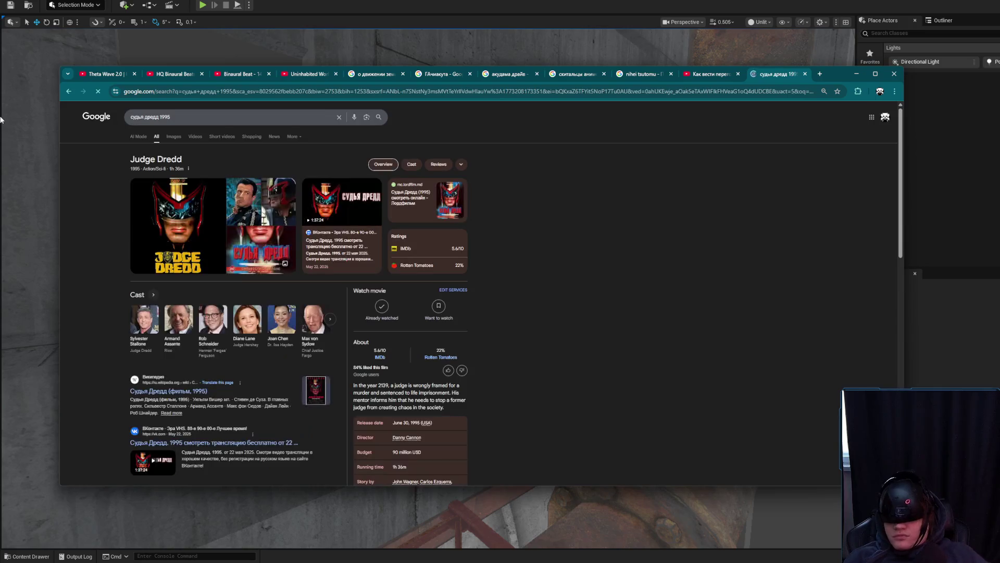
click(174, 137)
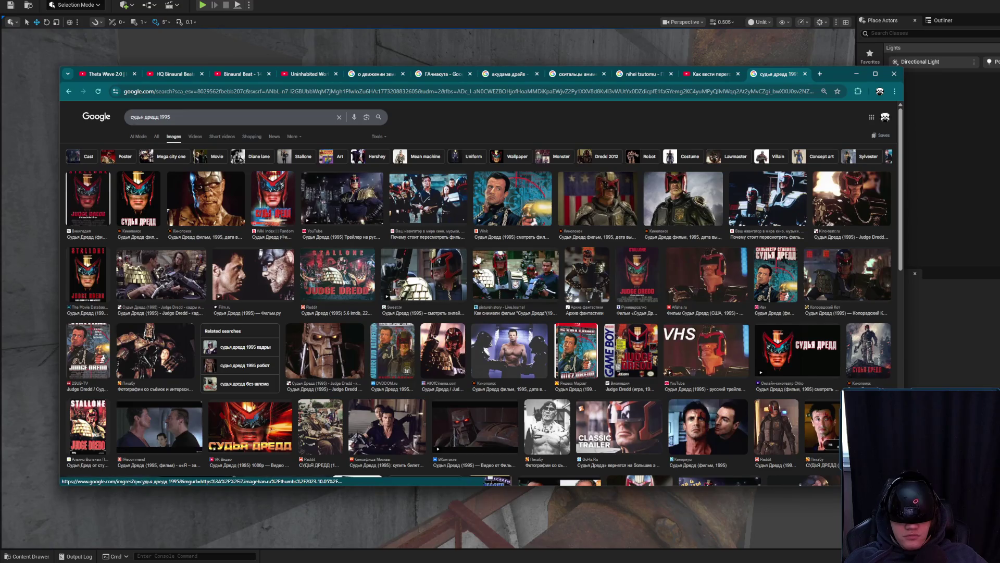
scroll(552, 346, down, 1)
scroll(551, 347, down, 4)
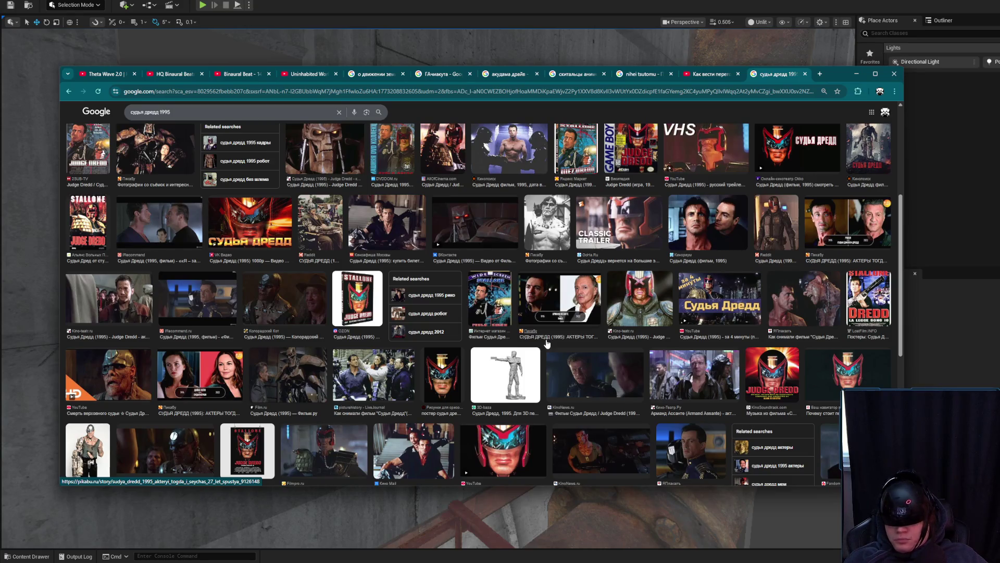
scroll(513, 348, down, 6)
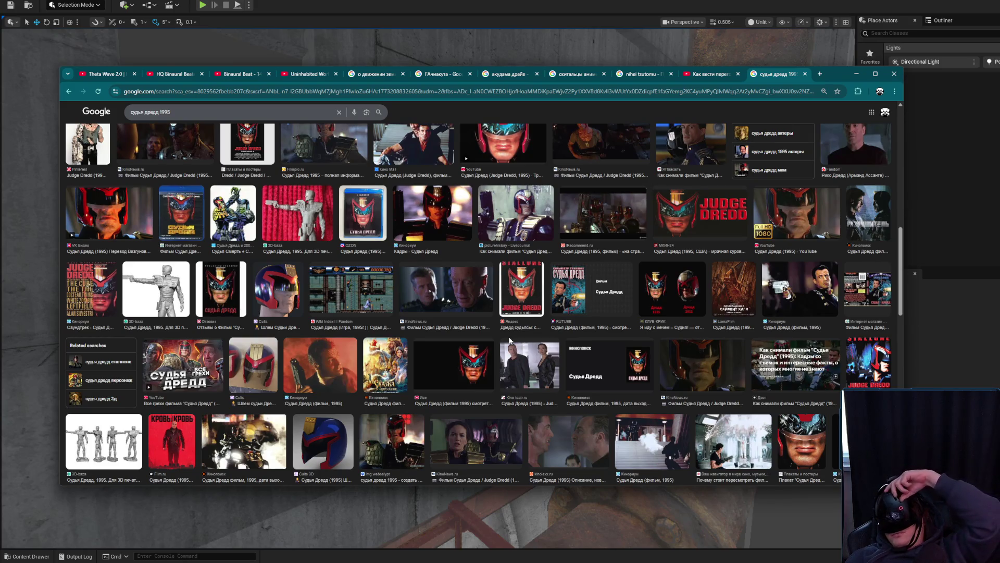
scroll(489, 295, up, 10)
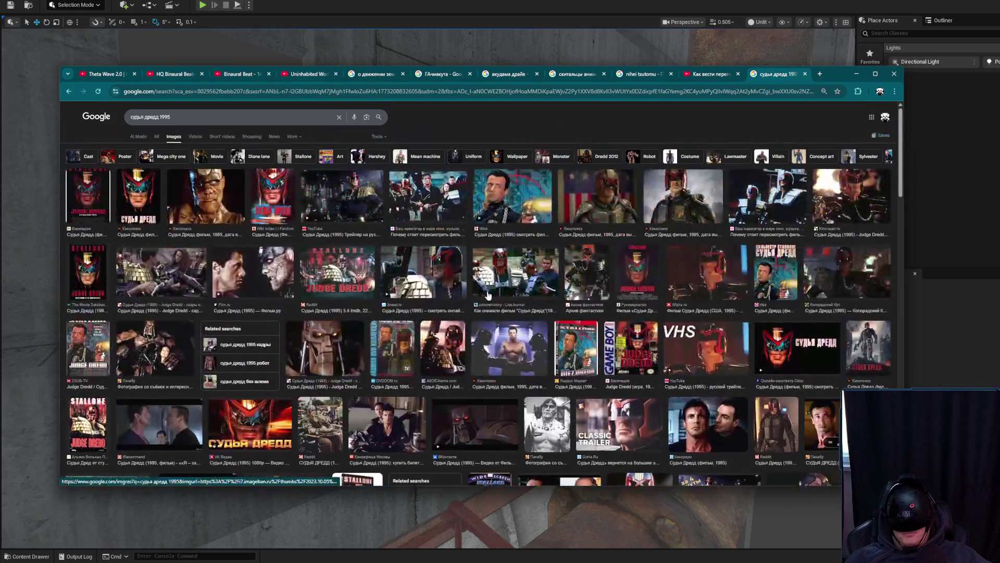
Refine the query toward a cast member and preview the first two image results
click(273, 119)
text(р)
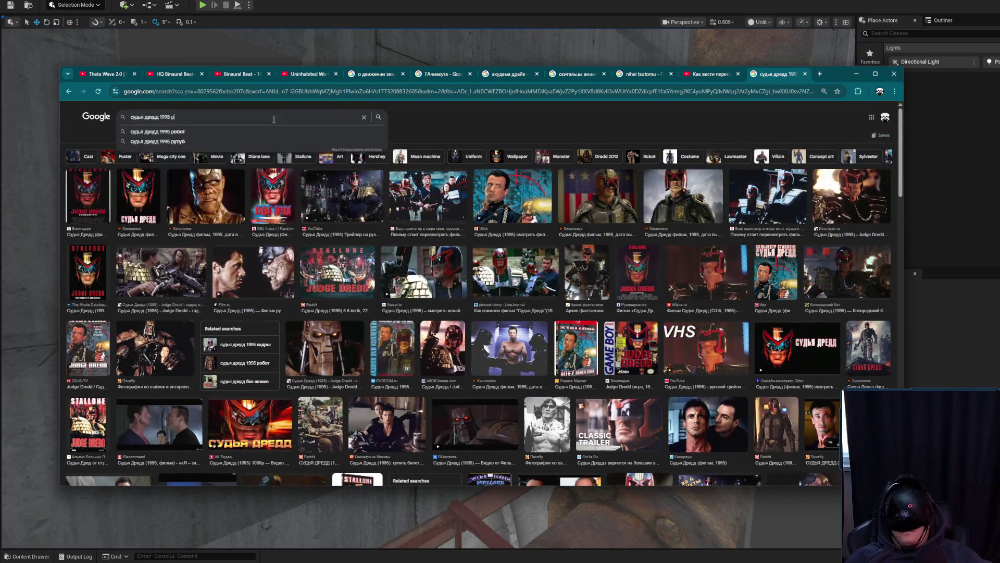
text(об)
text(оь)
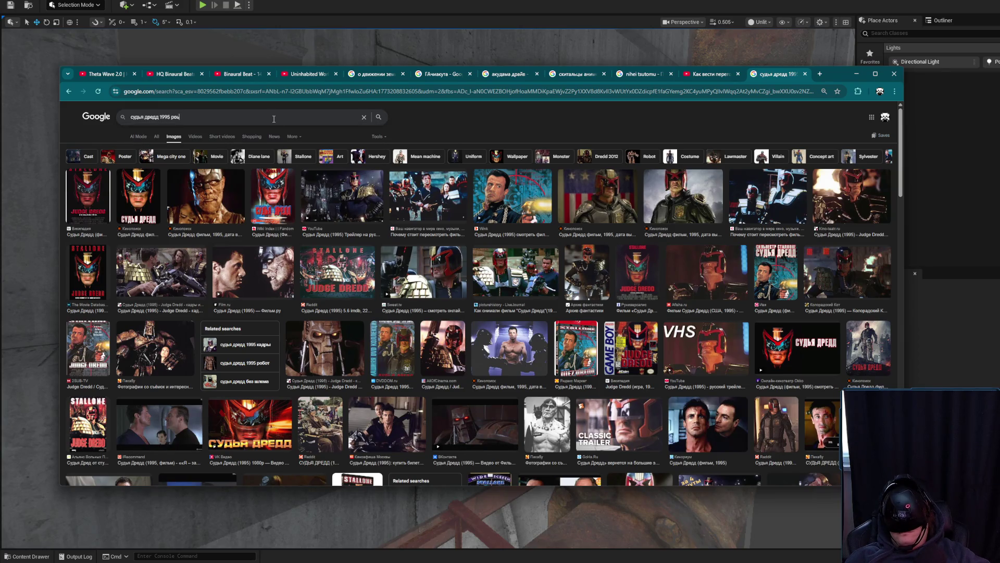
key(BackSpace)
text(б)
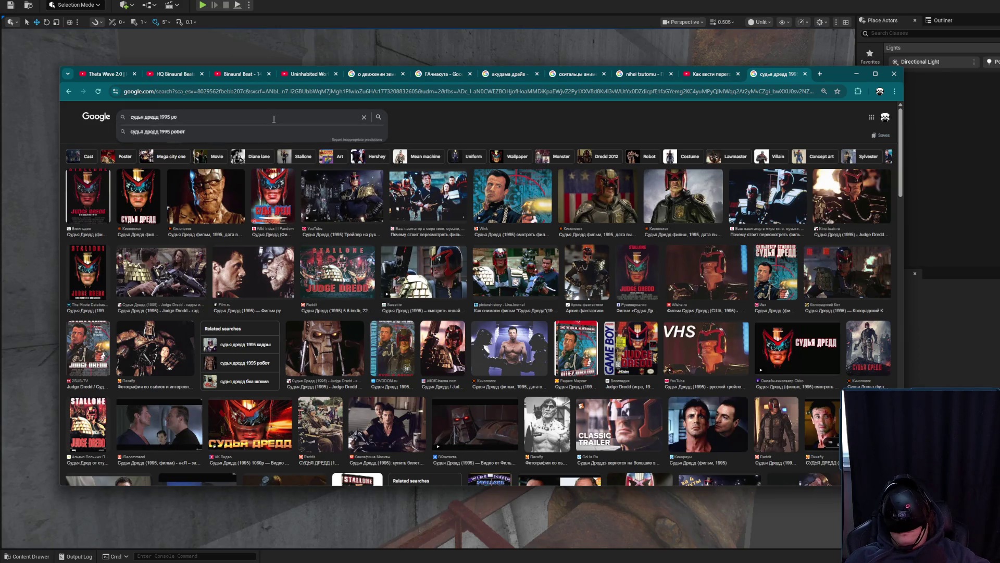
text( шнайдер)
key(Return)
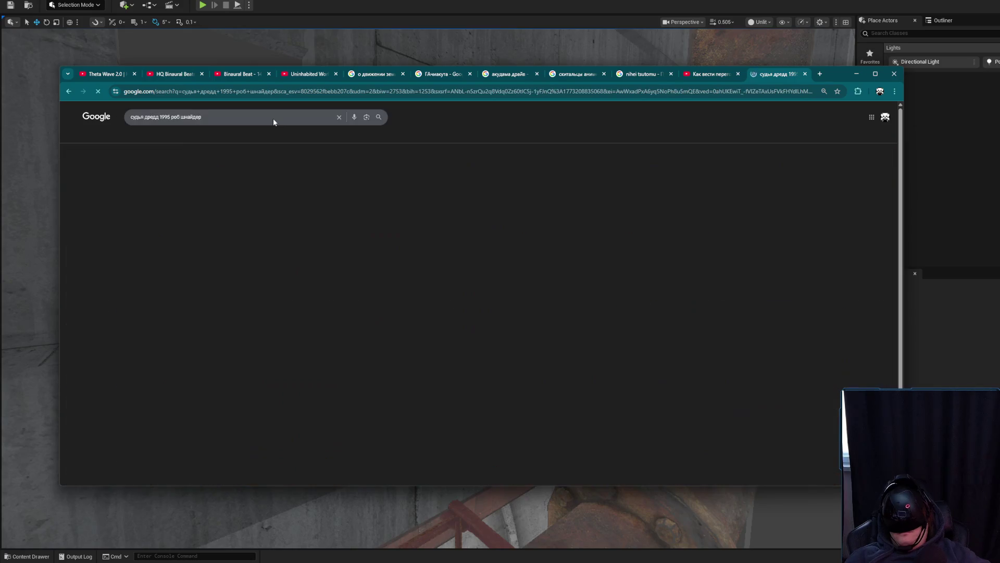
click(191, 205)
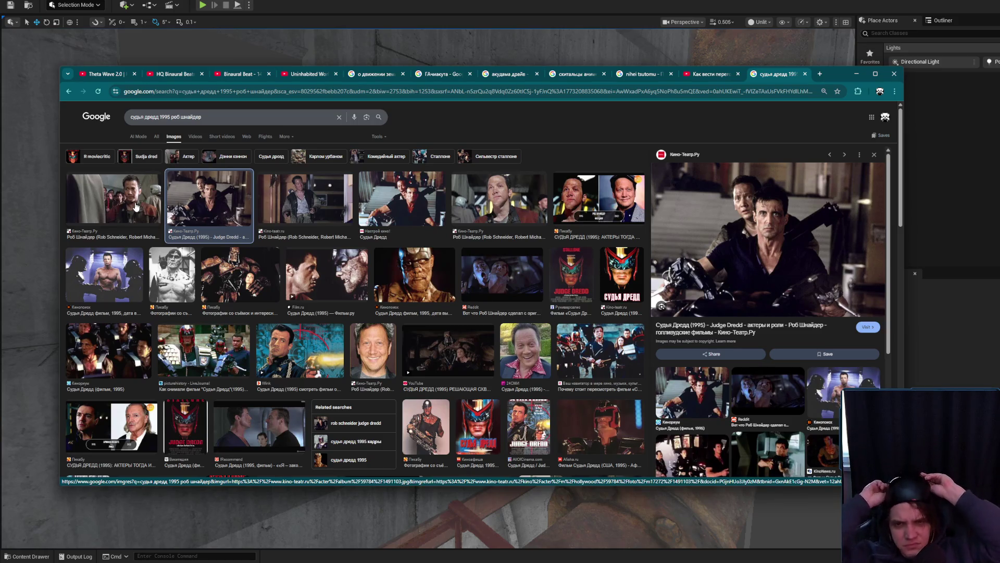
click(137, 207)
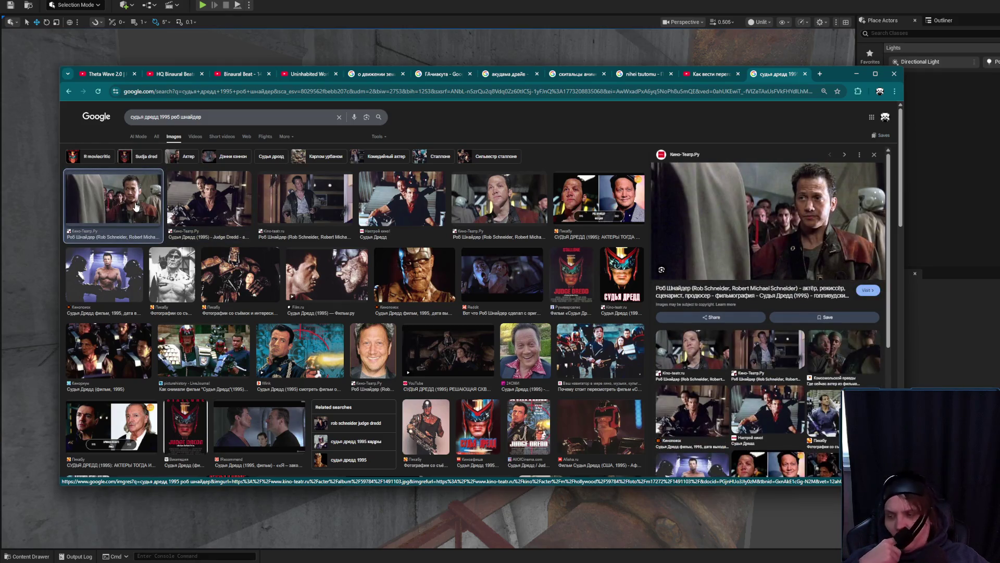
key(slash)
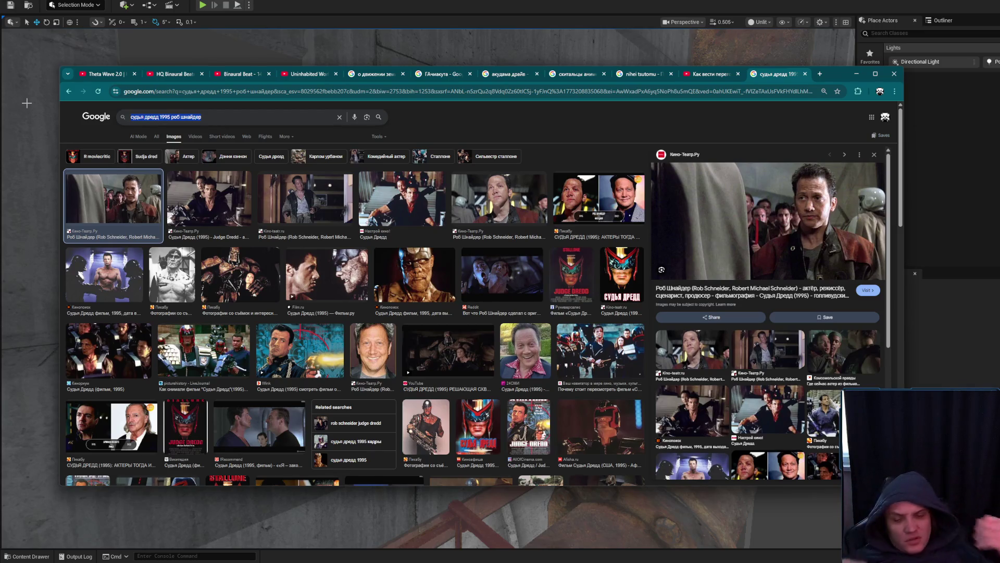
text(Ка)
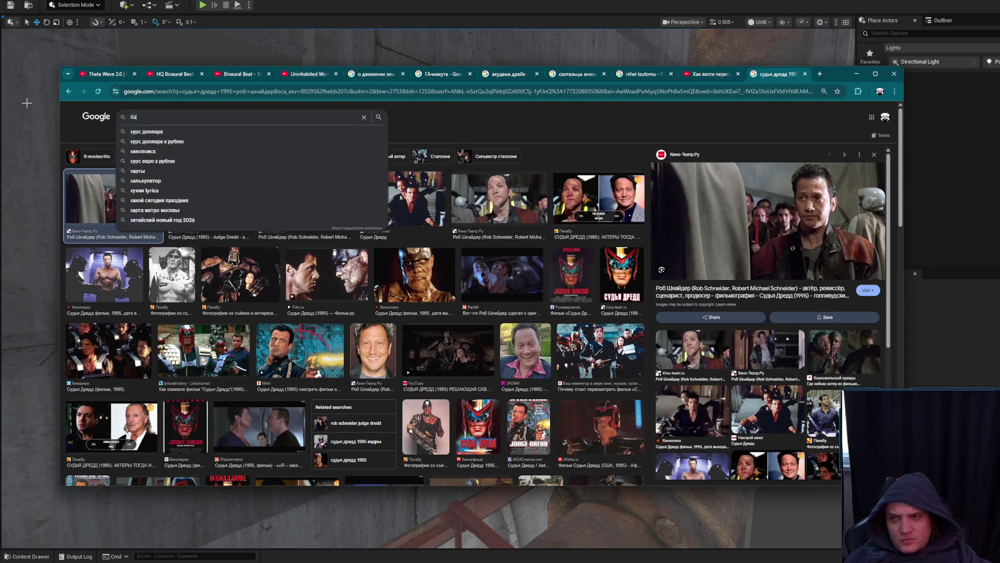
text(рп урбан риддик)
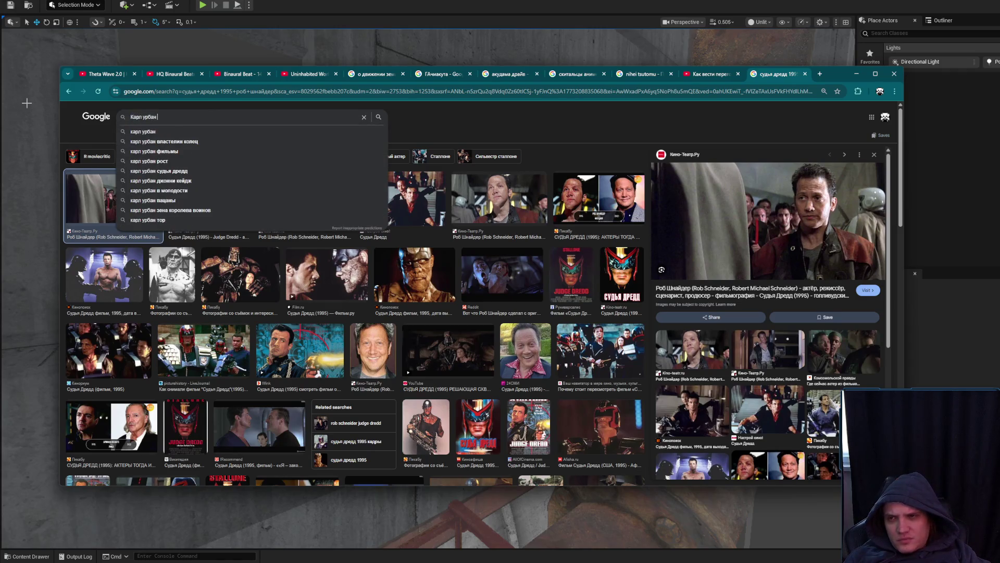
Search the actor's name plus 'риддик' and preview several Riddick stills
key(Return)
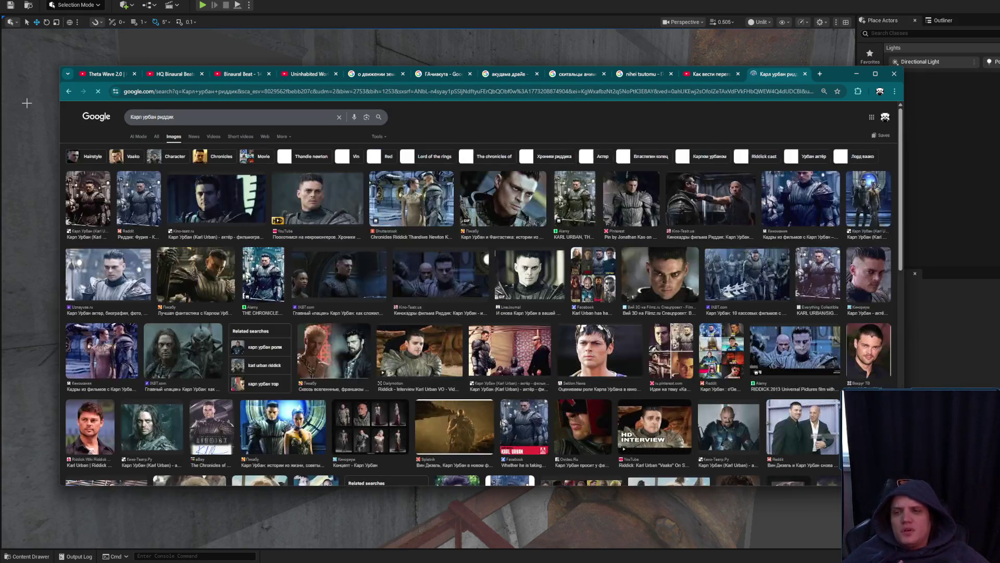
click(216, 188)
click(140, 191)
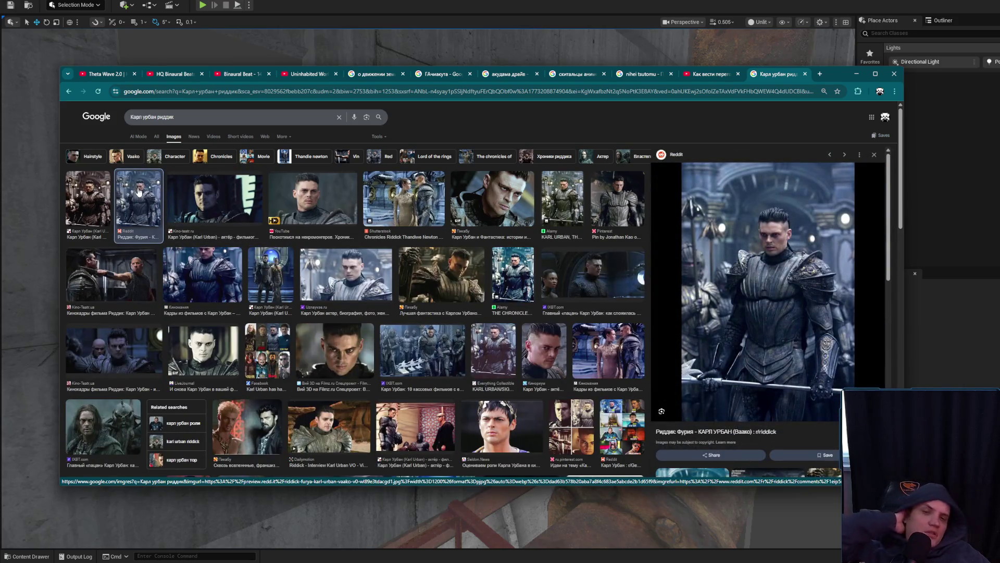
click(101, 195)
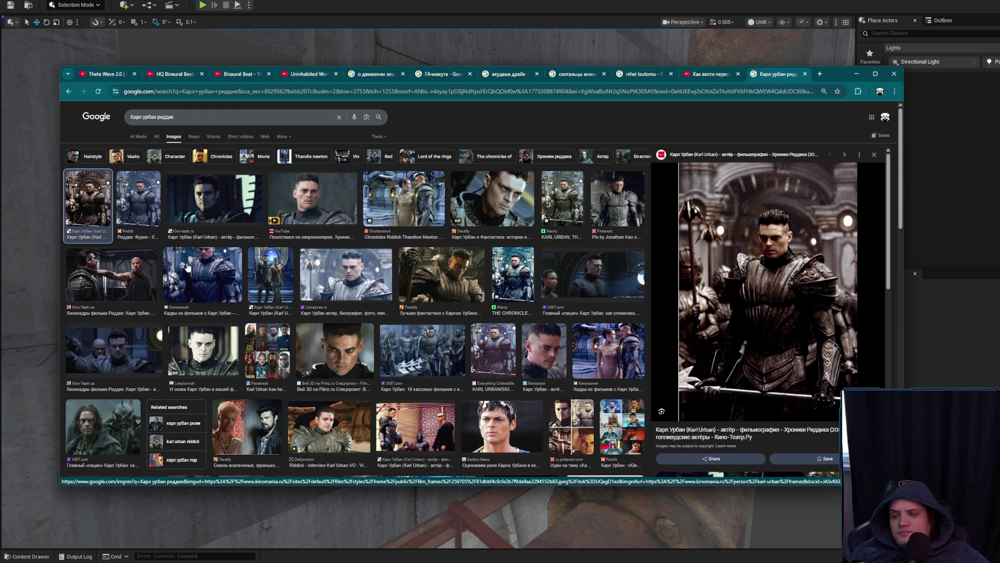
click(150, 284)
click(106, 216)
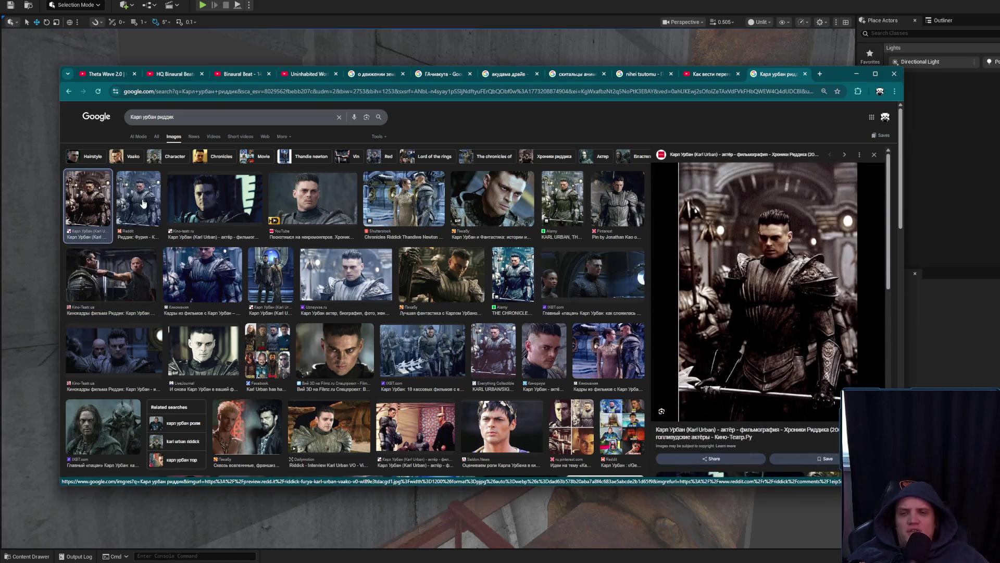
click(131, 184)
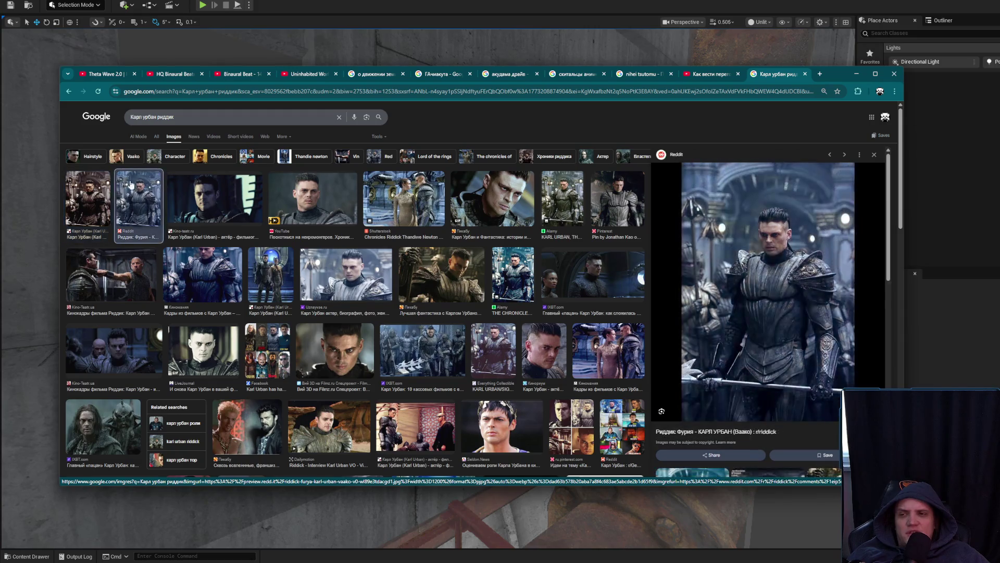
click(185, 192)
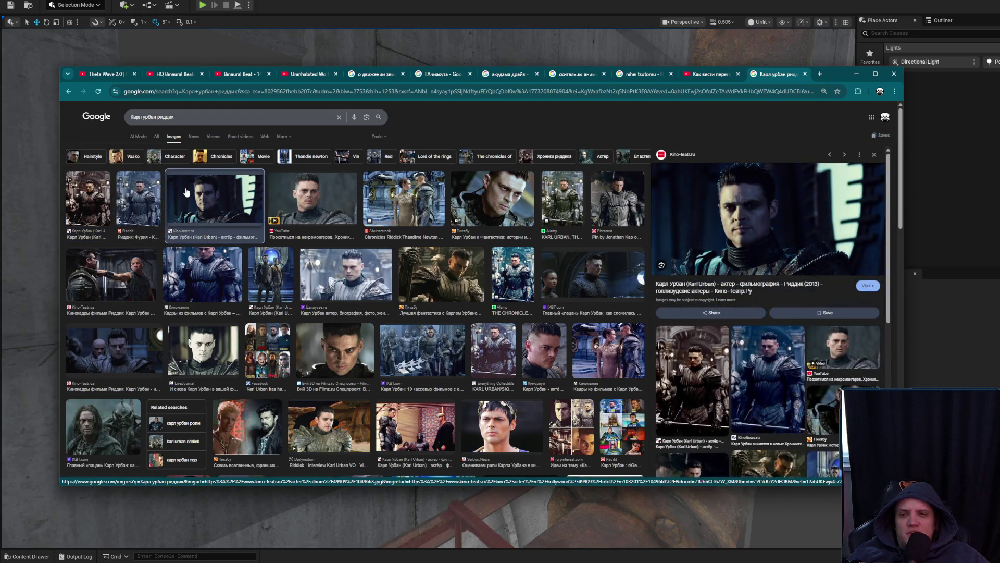
click(271, 274)
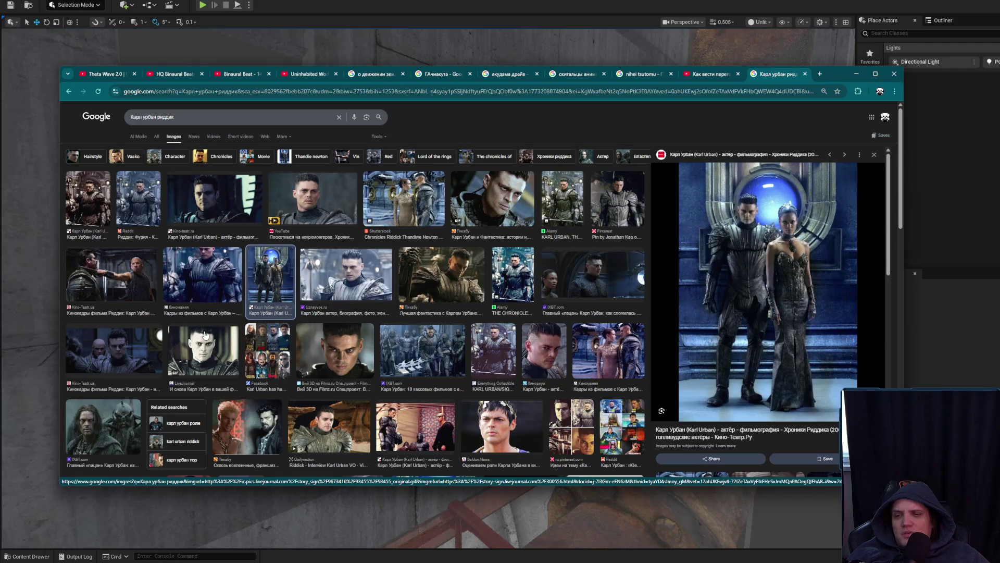
click(232, 426)
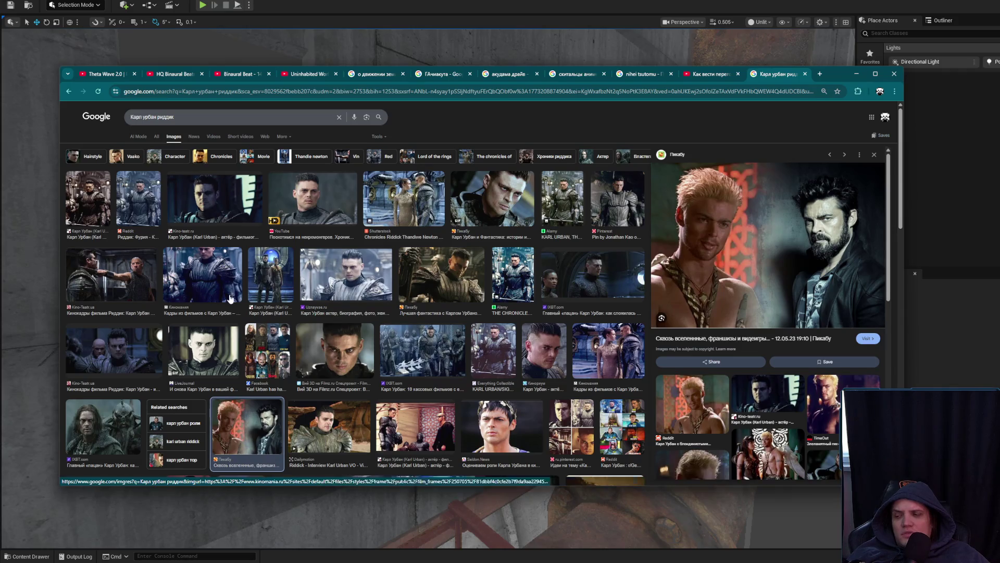
Replace 'риддик' with 'пастырь' in the query and run the search
click(222, 119)
key(ctrl+BackSpace)
text(па)
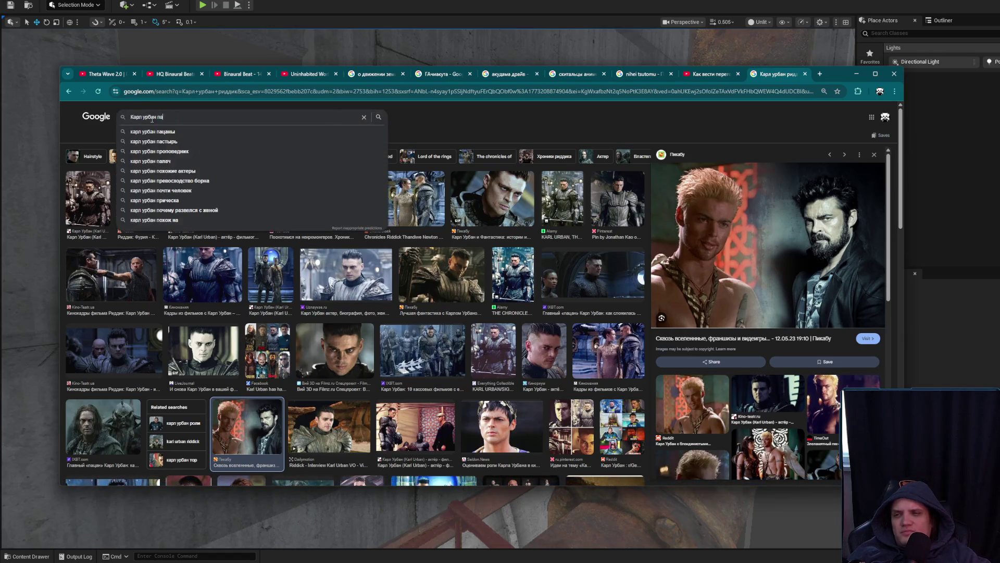
text(стырь)
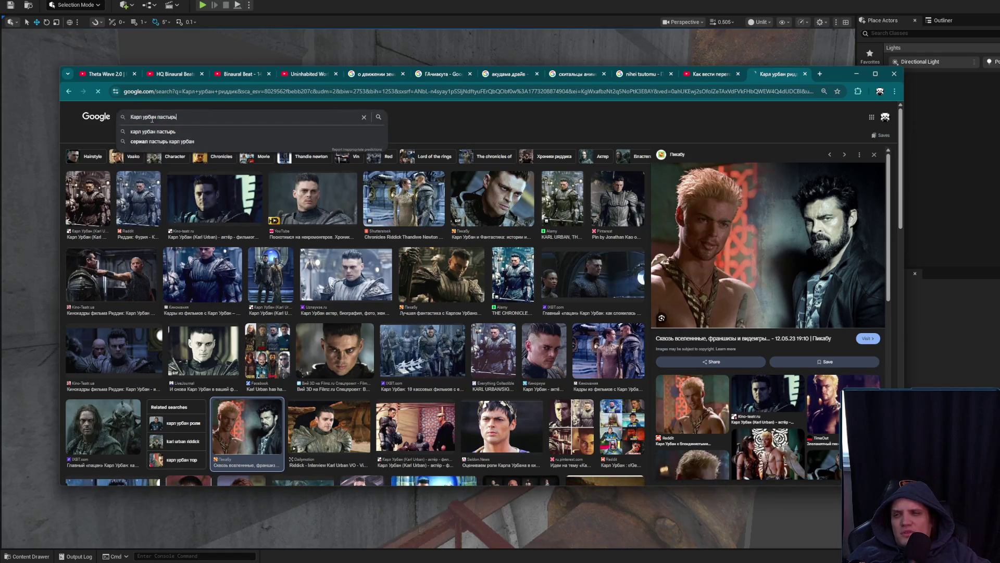
key(Return)
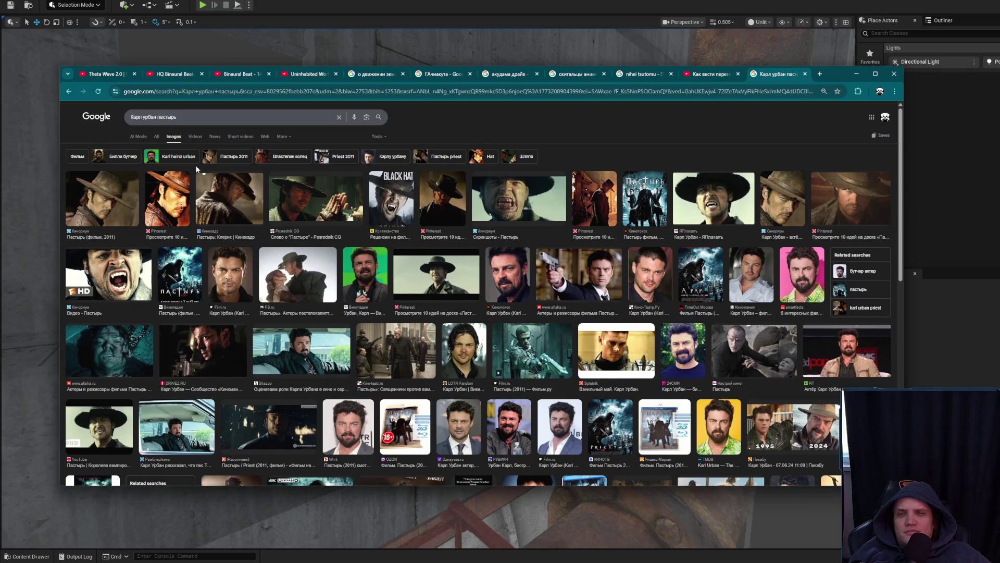
key(slash)
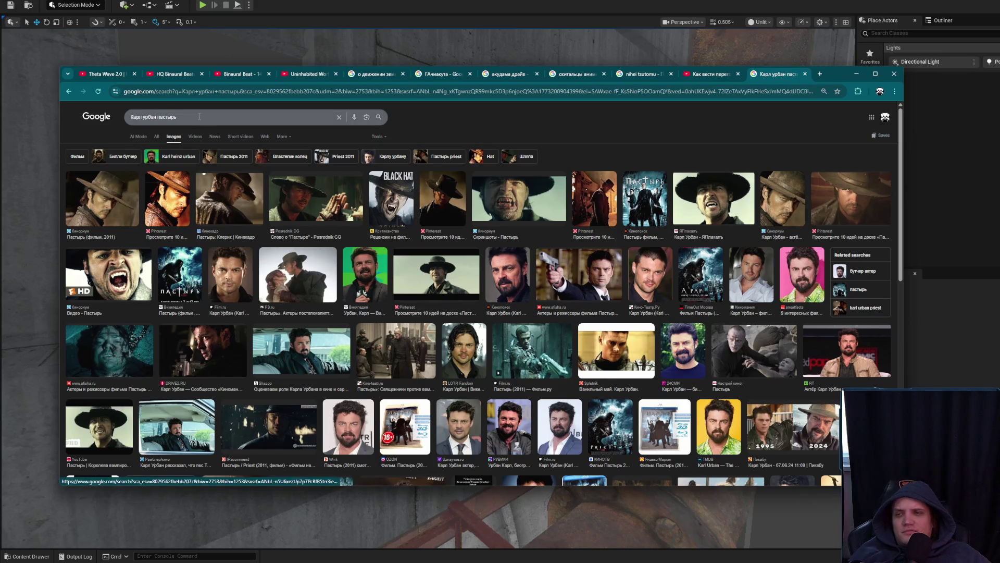
text(Слово п)
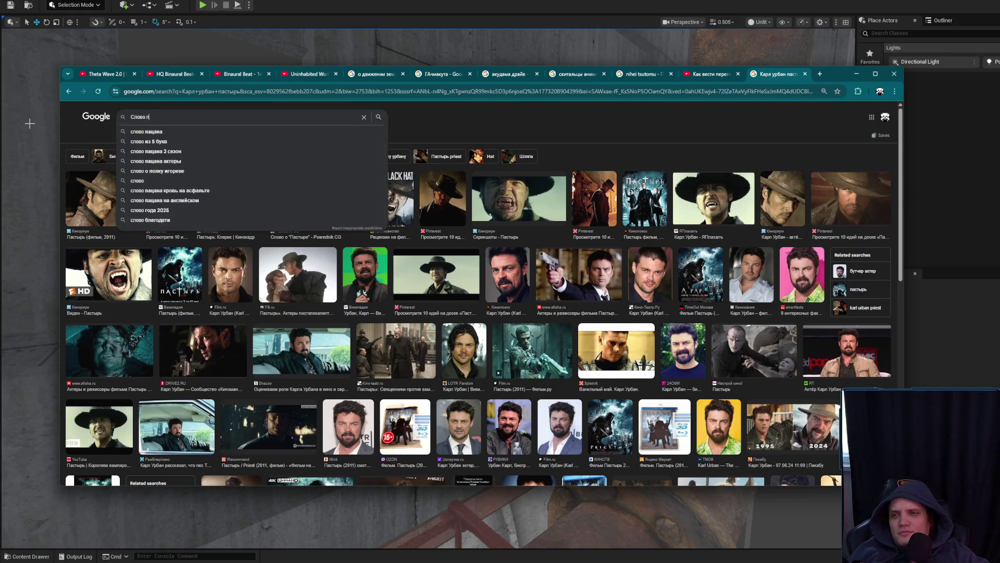
text(ацтыря)
Search images for 'Слово пастыря', preview the first result, then search the other actor's name
key(Return)
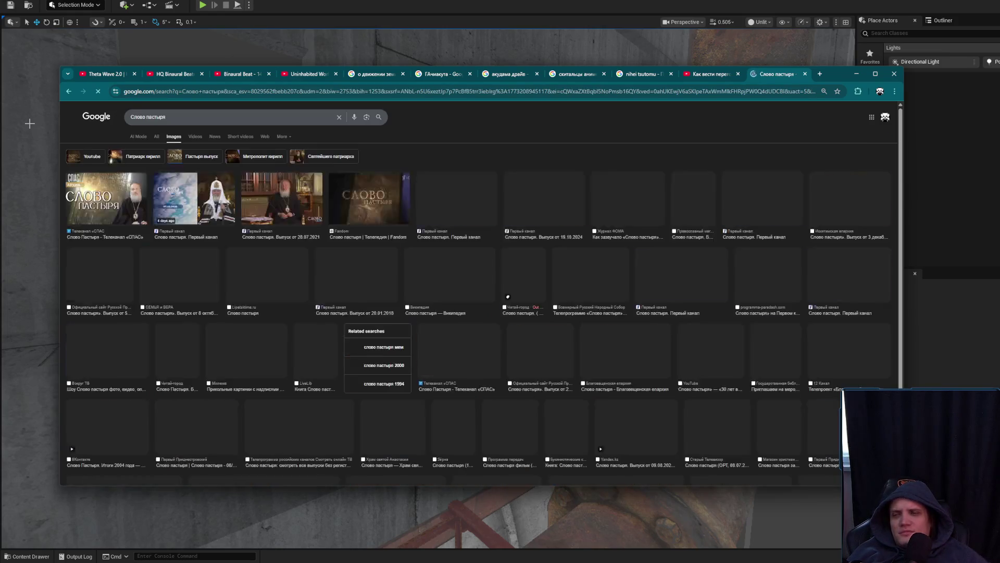
click(157, 218)
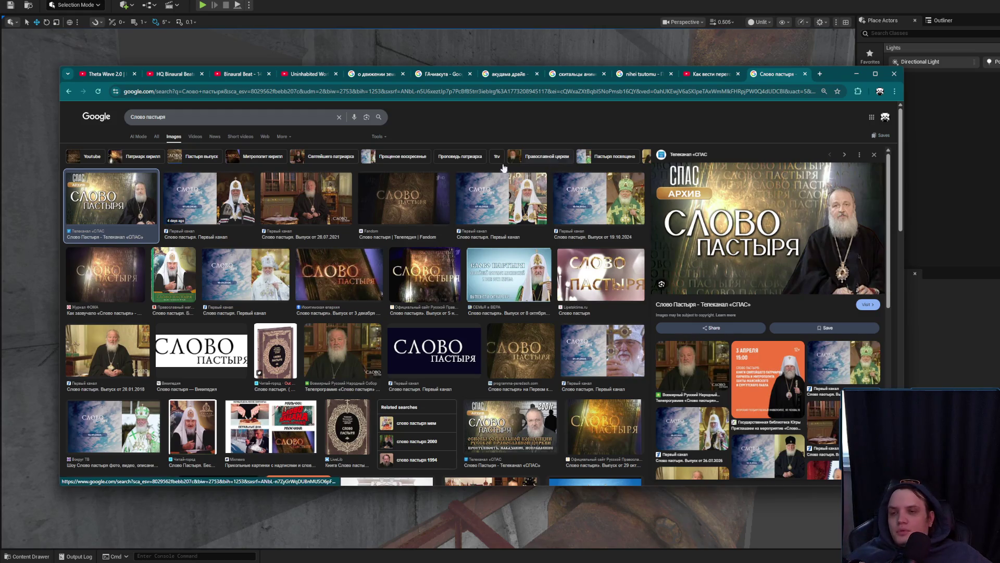
click(260, 115)
text(Гэбриэл Н)
key(BackSpace)
text(Бирн)
key(Return)
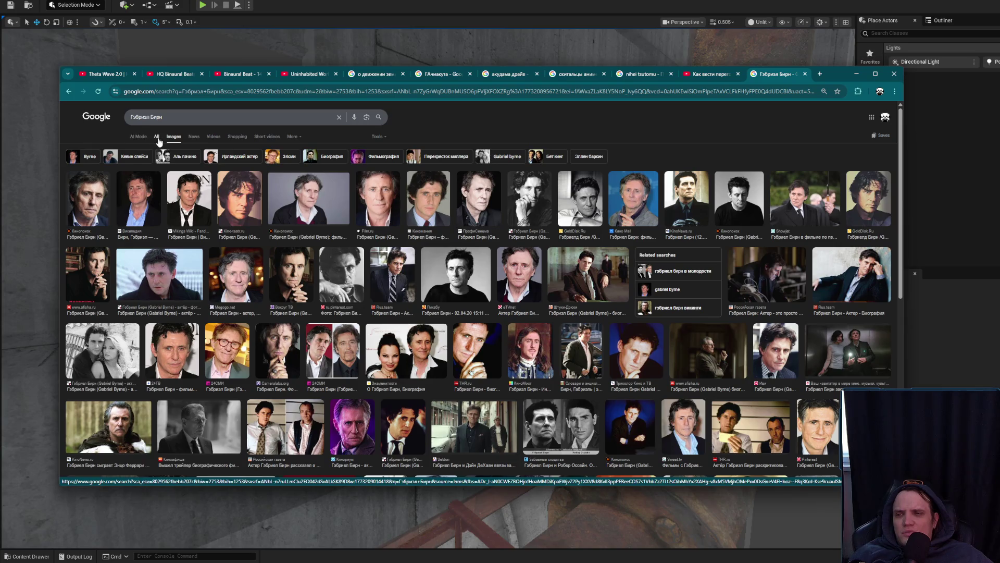
Open the actor's Wikipedia article from All results, scroll its filmography, then close that tab
click(157, 137)
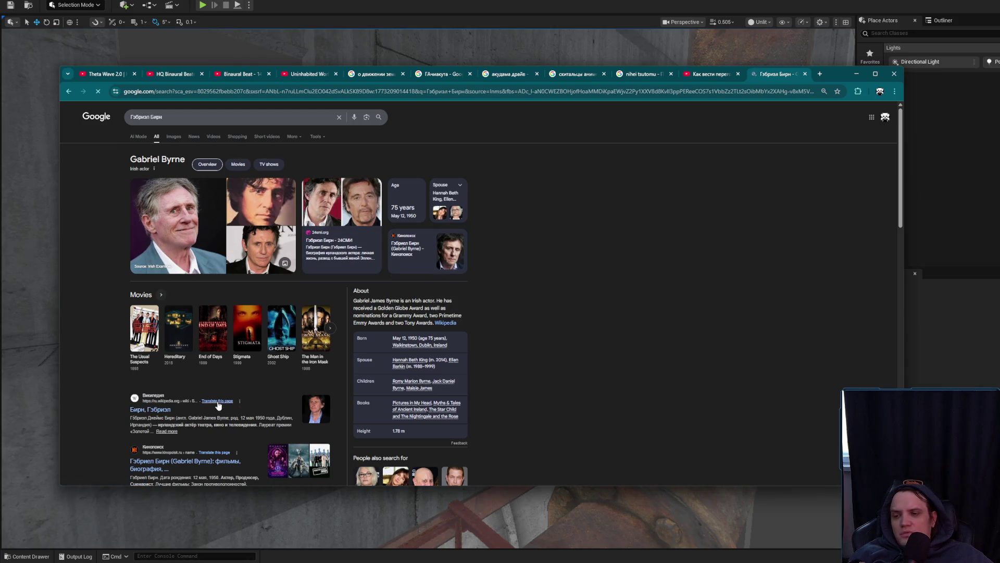
middle_click(160, 411)
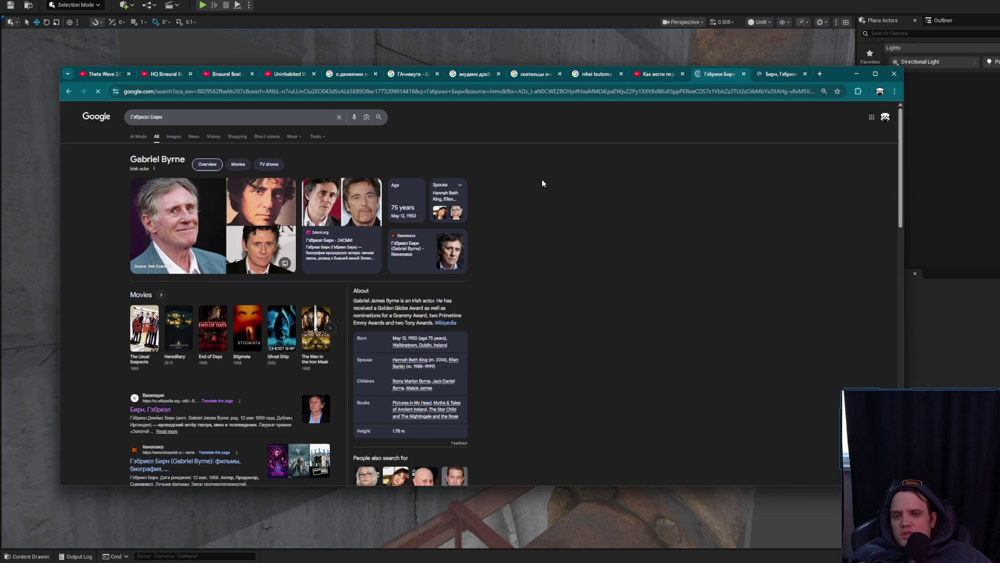
click(782, 75)
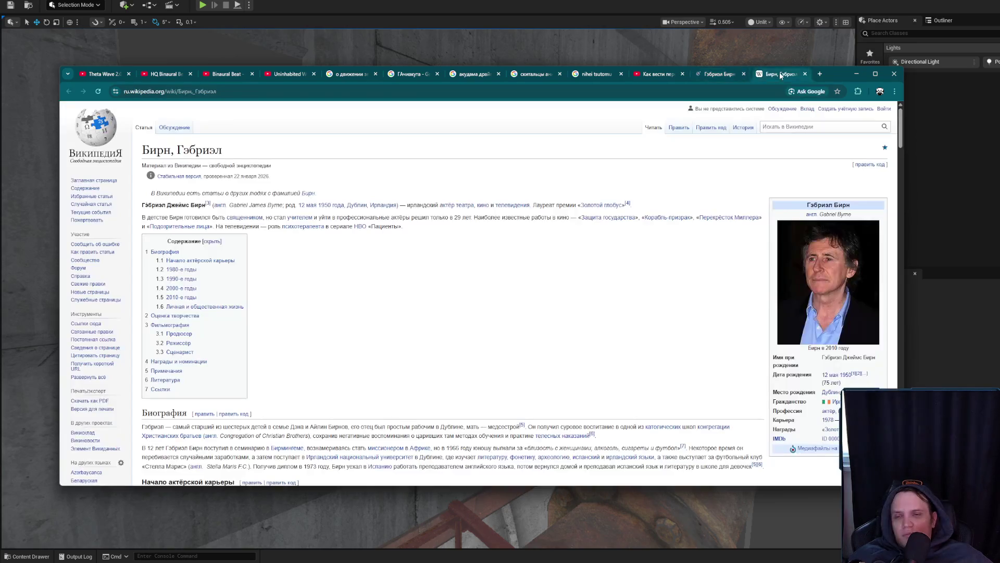
scroll(662, 219, down, 5)
scroll(655, 231, down, 15)
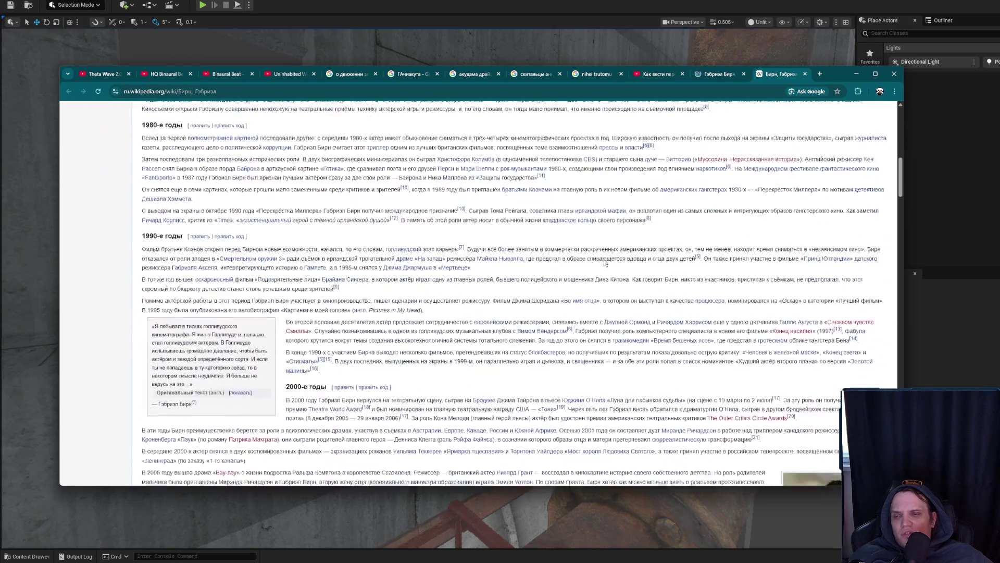
scroll(703, 160, up, 5)
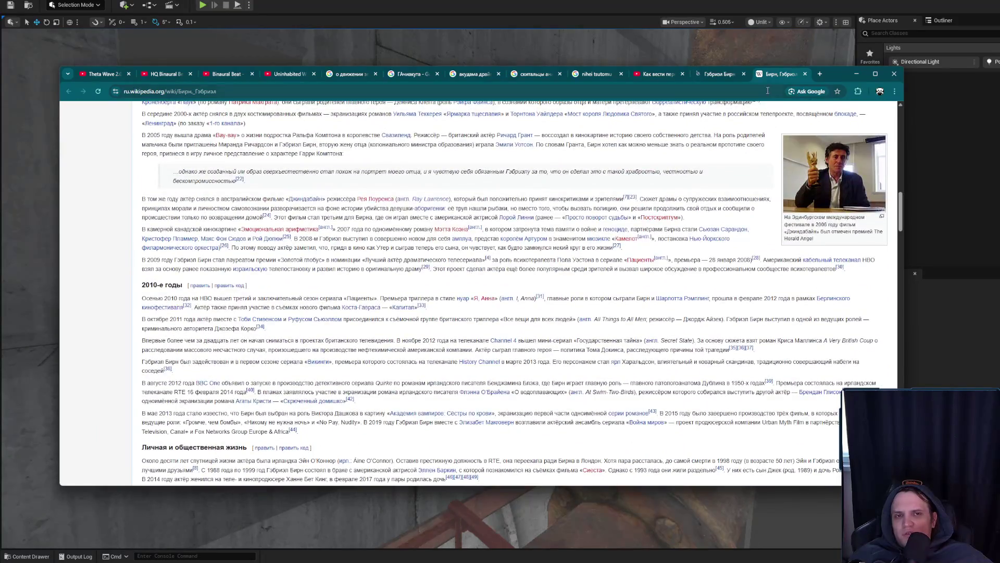
scroll(691, 229, down, 15)
scroll(530, 233, down, 10)
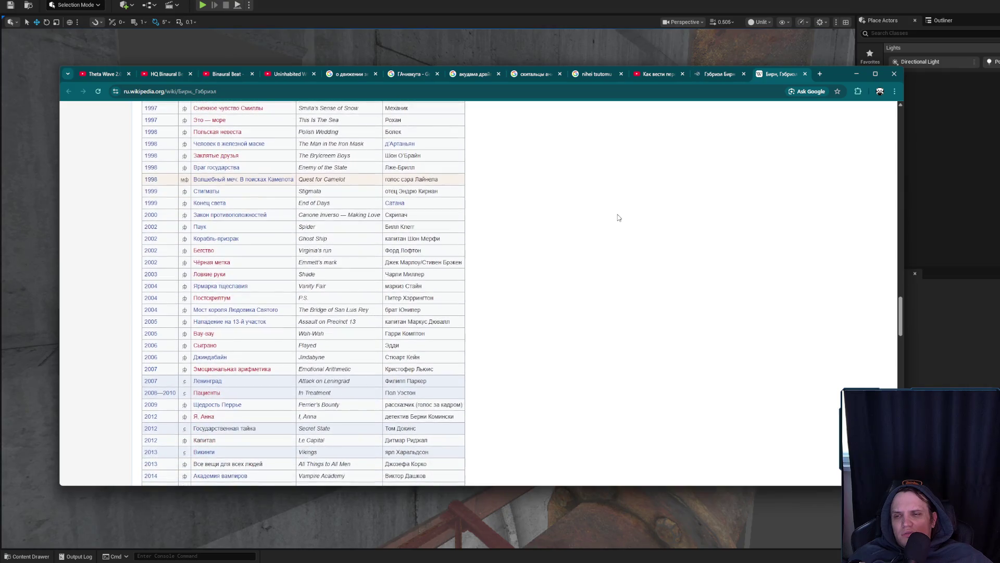
middle_click(776, 74)
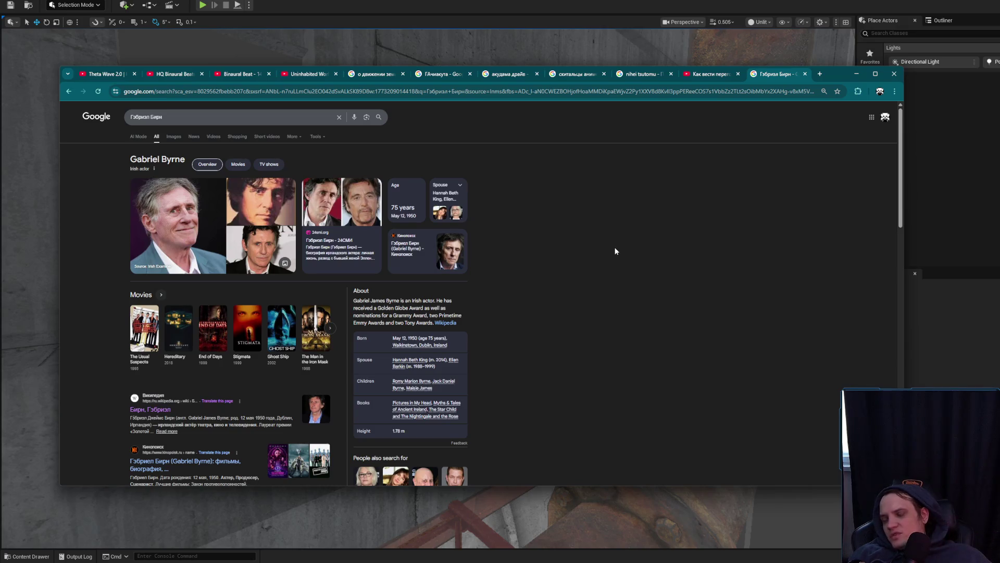
Search the actor together with 'перекресток миллера' and show the image results
click(203, 117)
text(п)
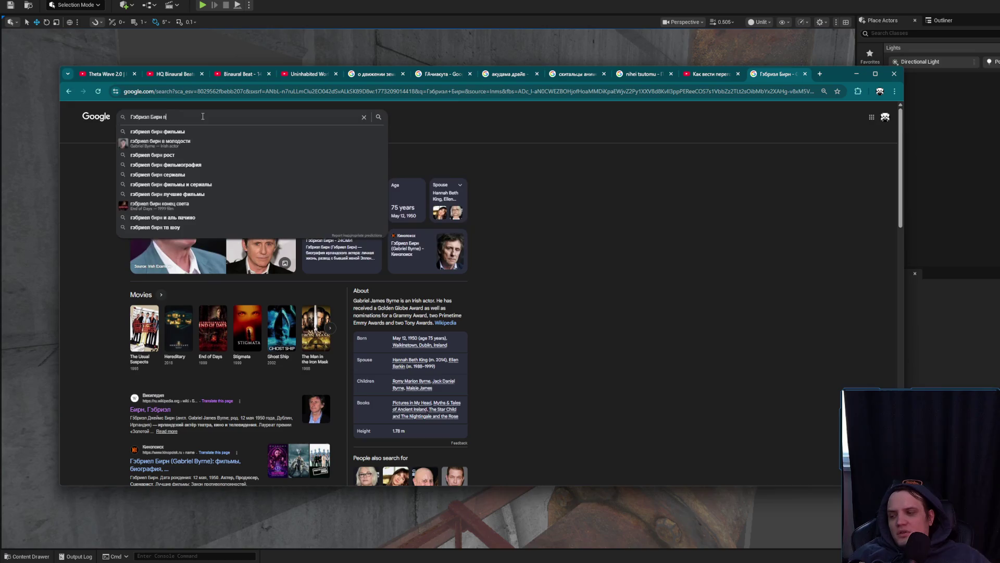
text(ерекресто)
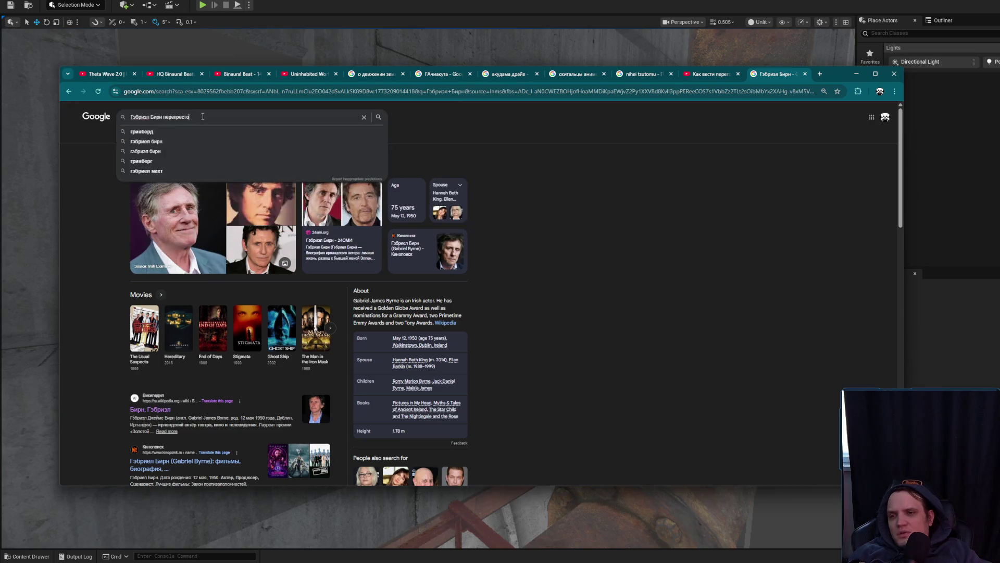
text(к мил)
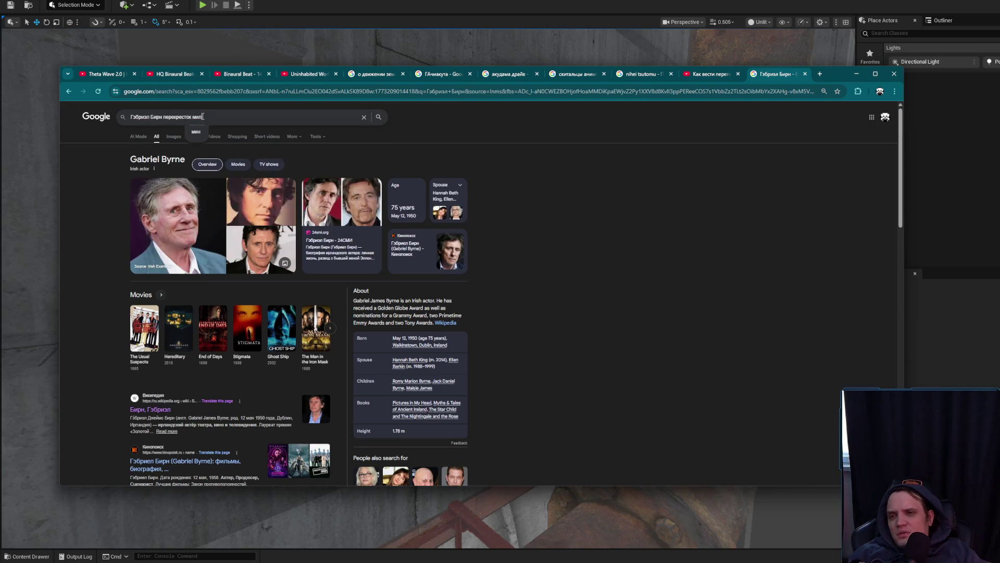
text(лера)
key(Return)
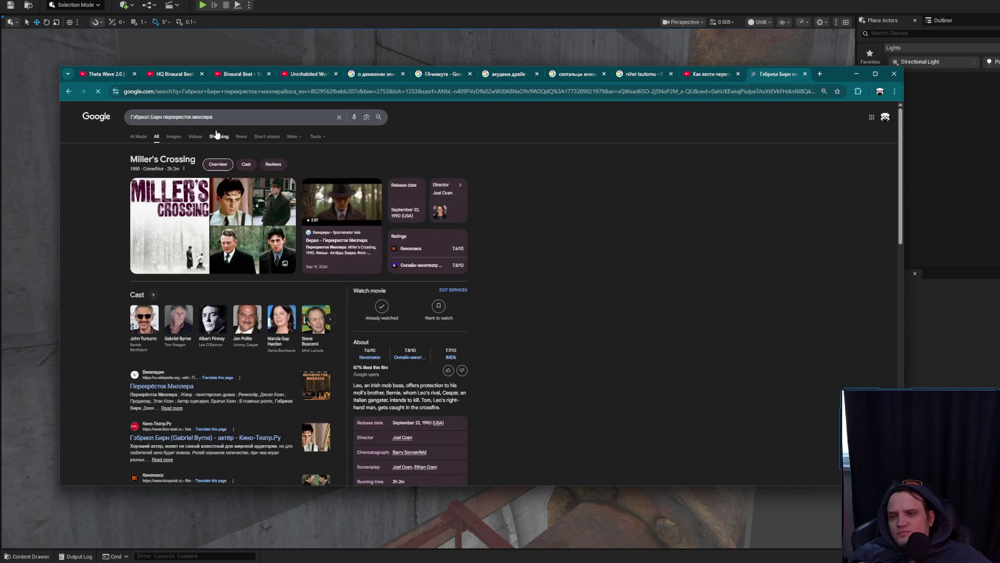
click(172, 137)
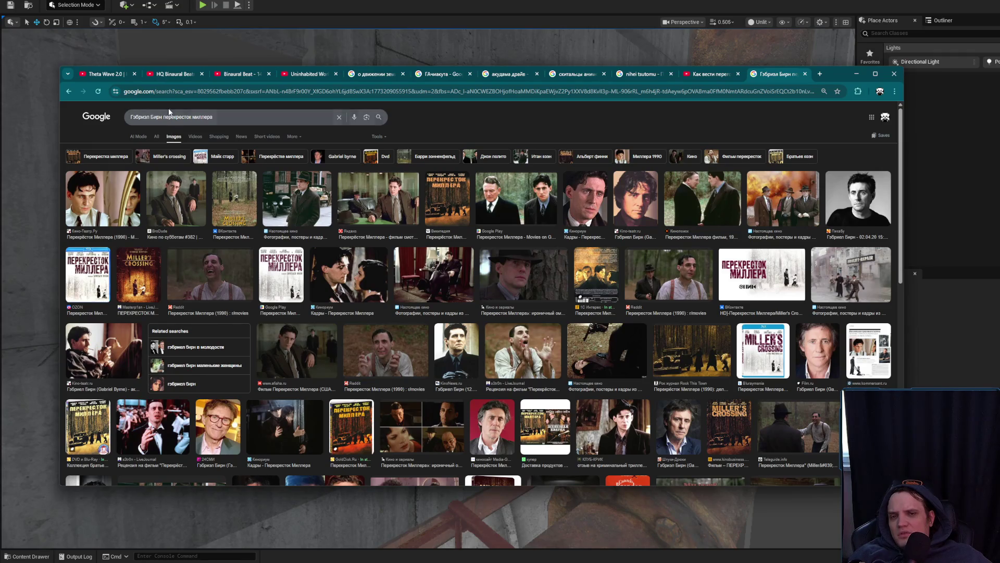
Replace 'перекресток миллера' in the query with 'подозрительные лица' and search again
click(163, 117)
key(shift+End)
key(BackSpace)
text(по)
text(зри)
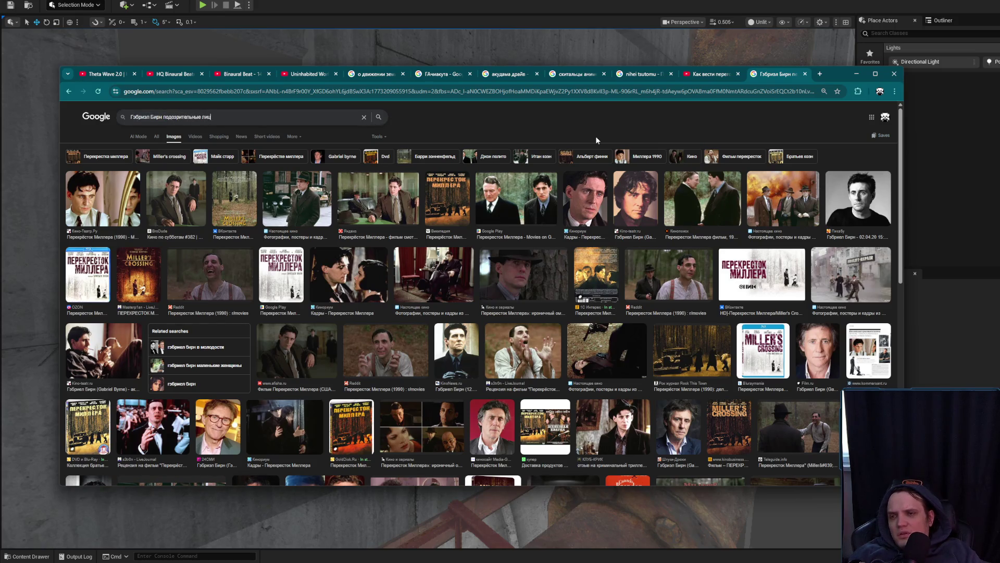
text(а)
key(Return)
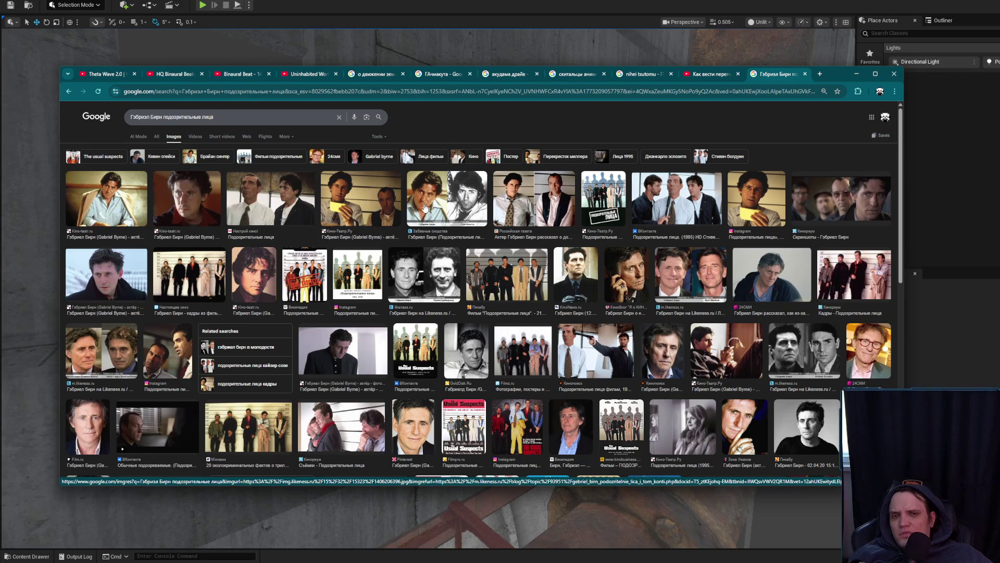
Preview several Подозрительные лица stills, including the police lineup and Кинопоиск images
click(657, 213)
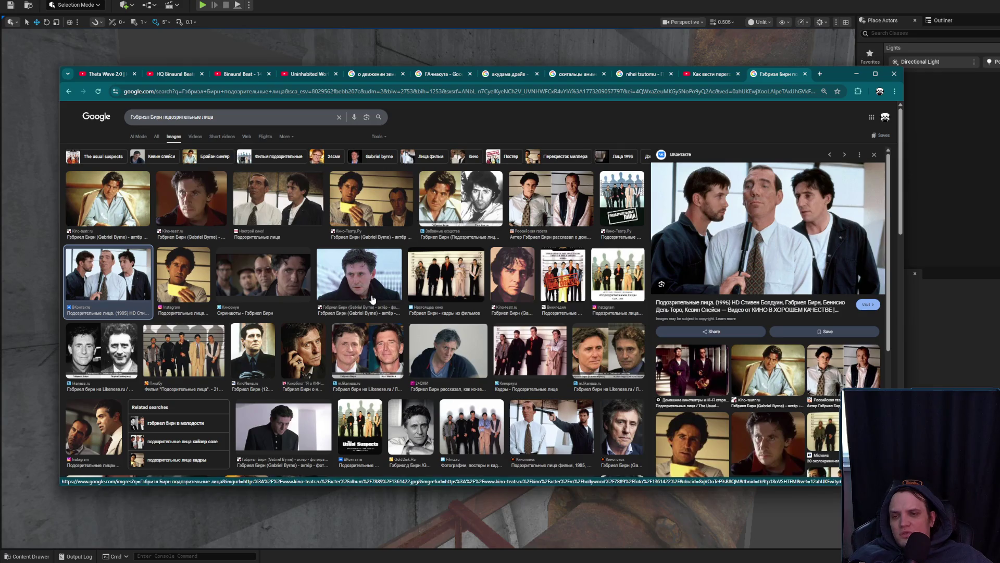
click(248, 266)
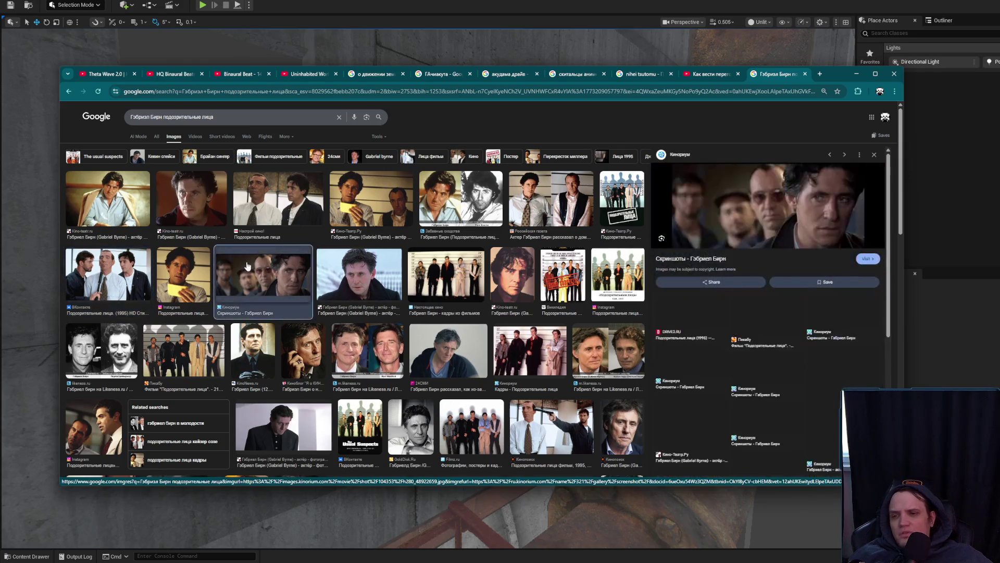
click(183, 271)
click(101, 262)
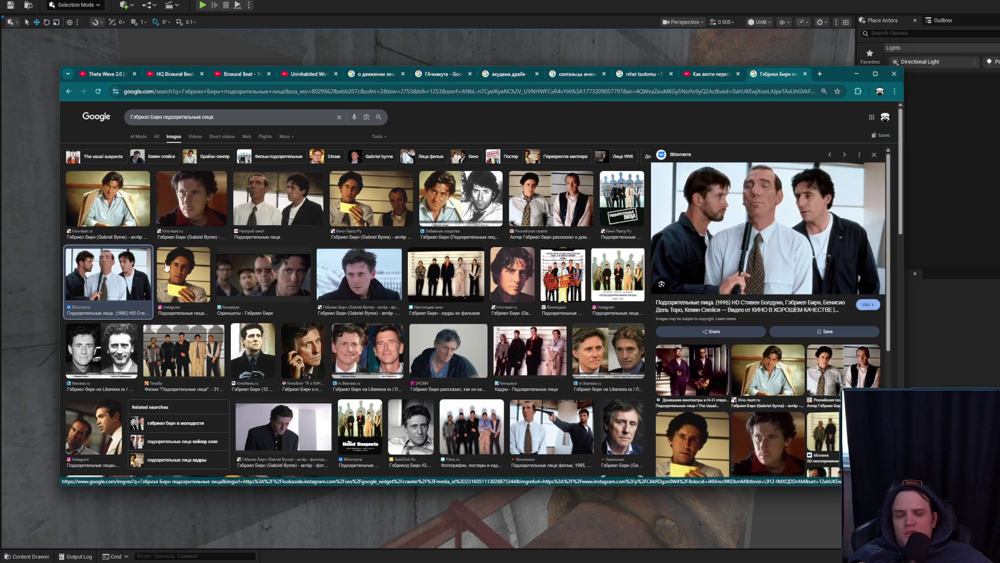
scroll(178, 267, down, 6)
scroll(298, 357, up, 6)
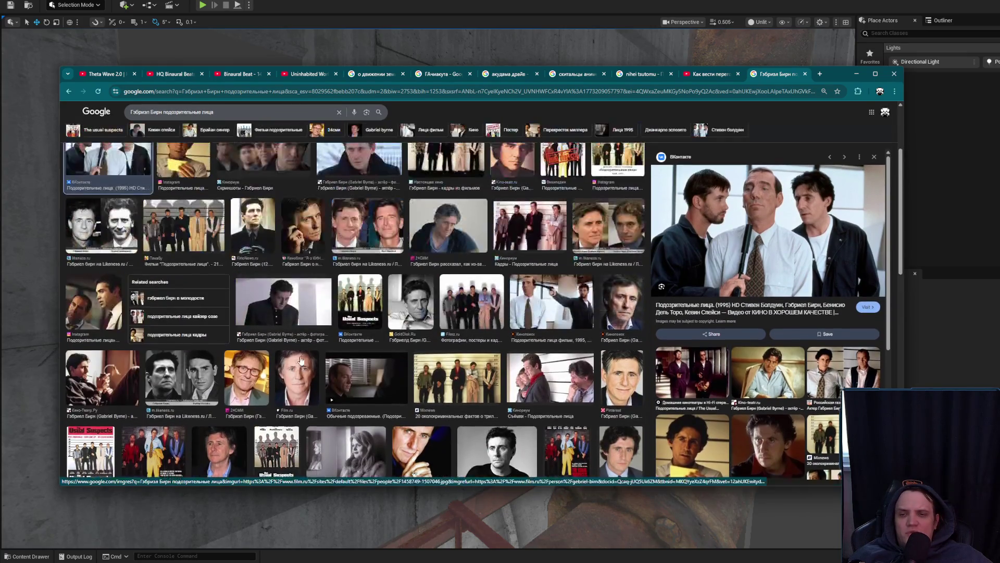
click(423, 269)
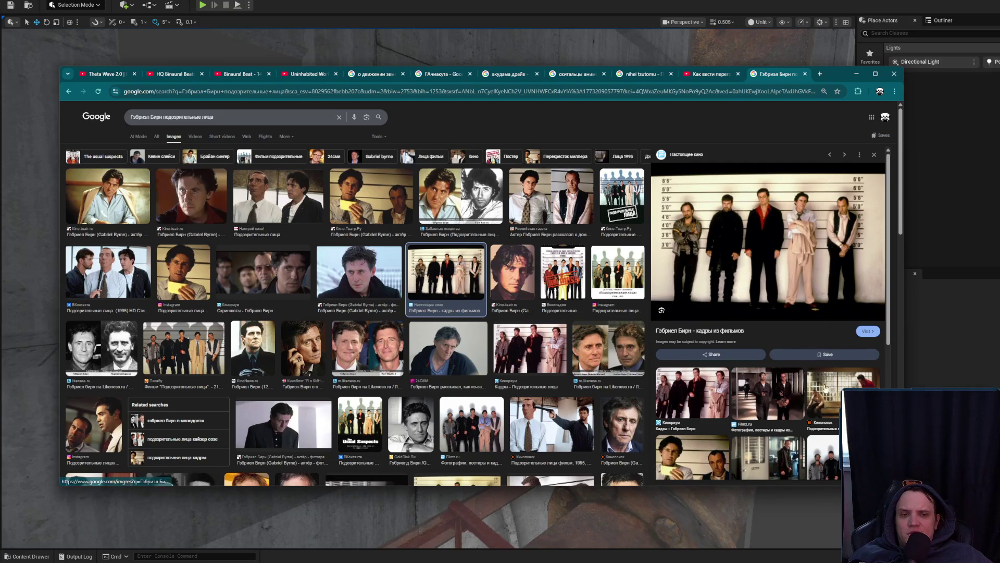
click(823, 385)
Switch between web and image results and preview the Kino-teatr.ru close-up of the actor
click(156, 136)
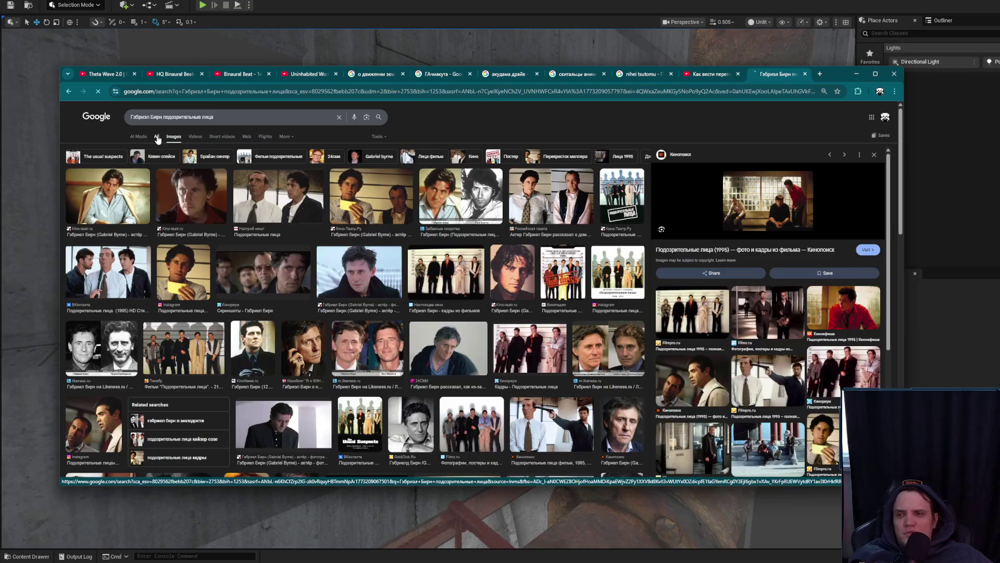
drag(162, 117, 92, 119)
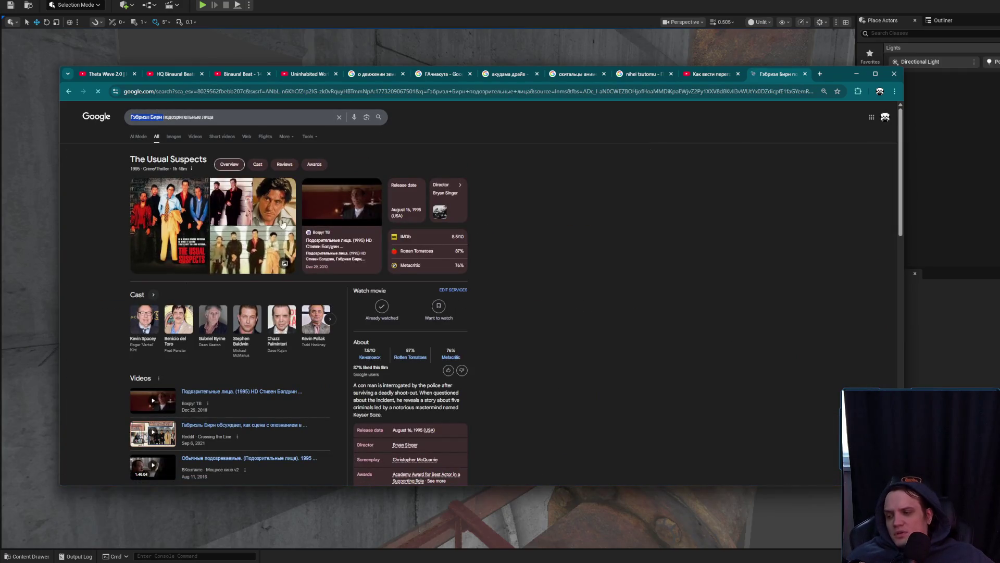
click(174, 137)
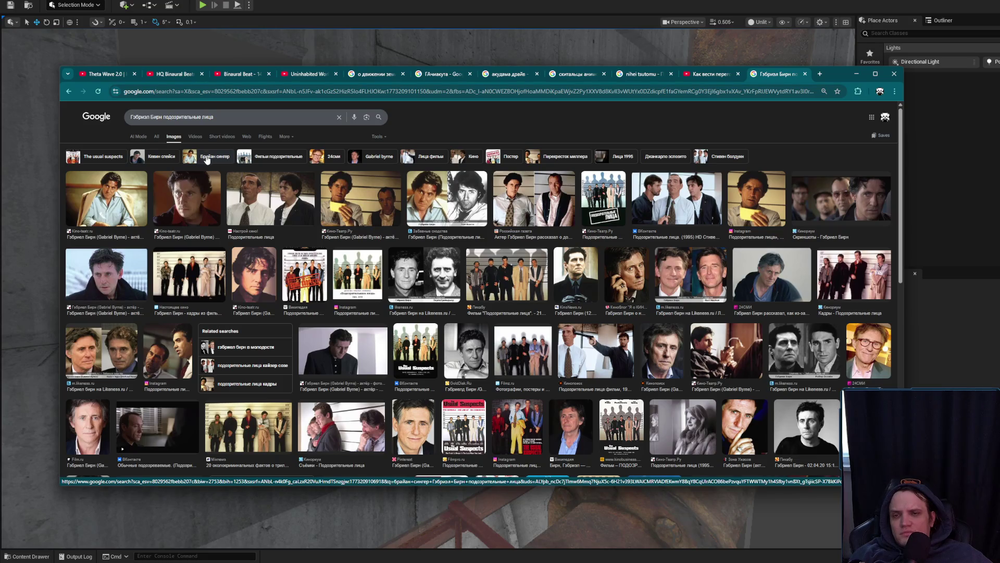
click(166, 188)
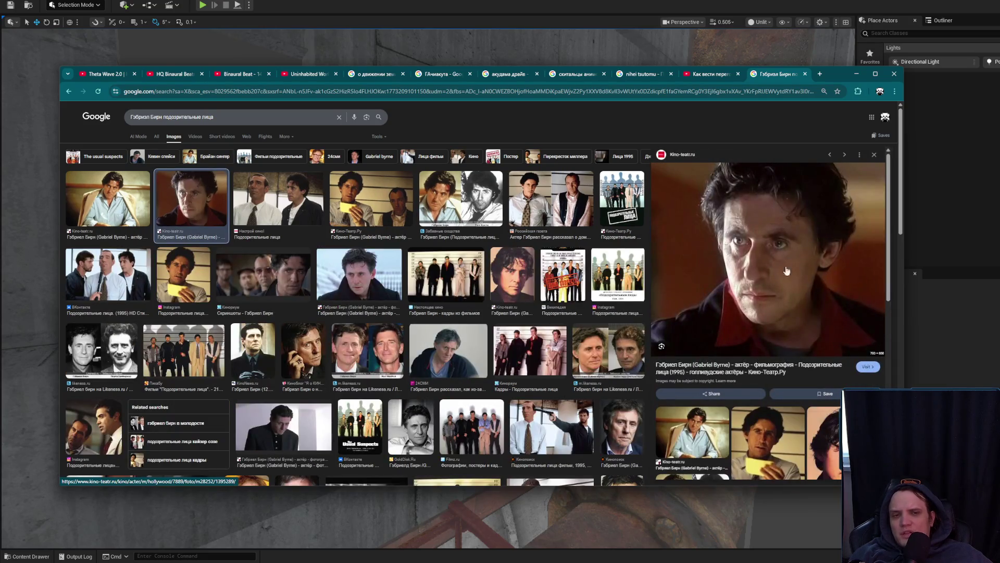
scroll(787, 271, down, 3)
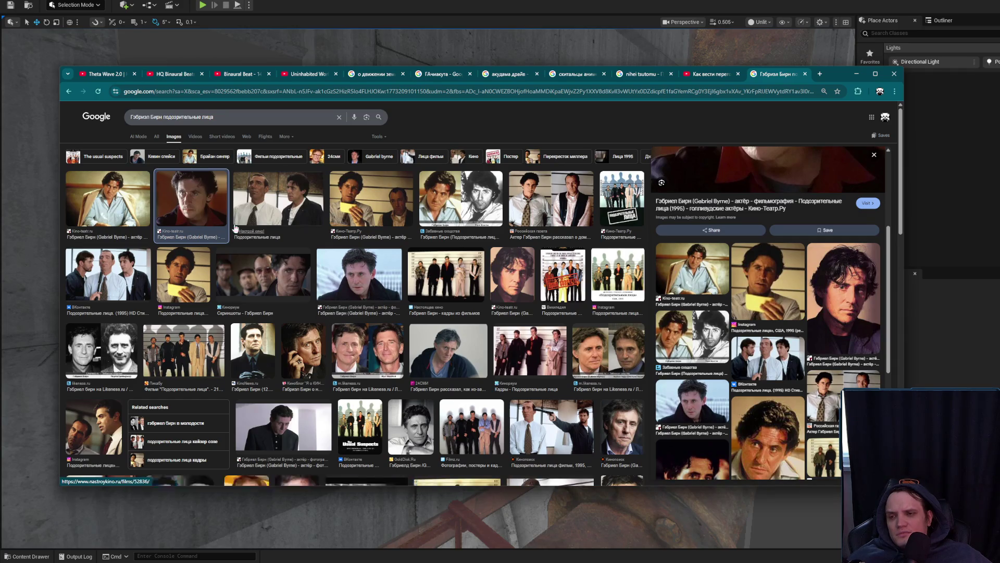
Return to The Usual Suspects overview and start replacing the actor's name with 'Бенси'
click(157, 136)
drag(160, 115, 22, 113)
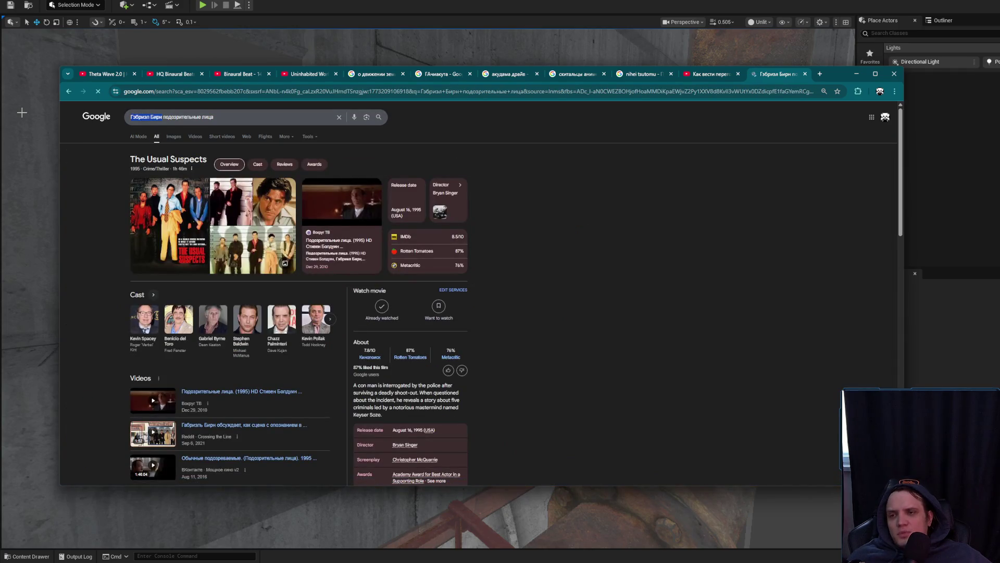
text(Бенси)
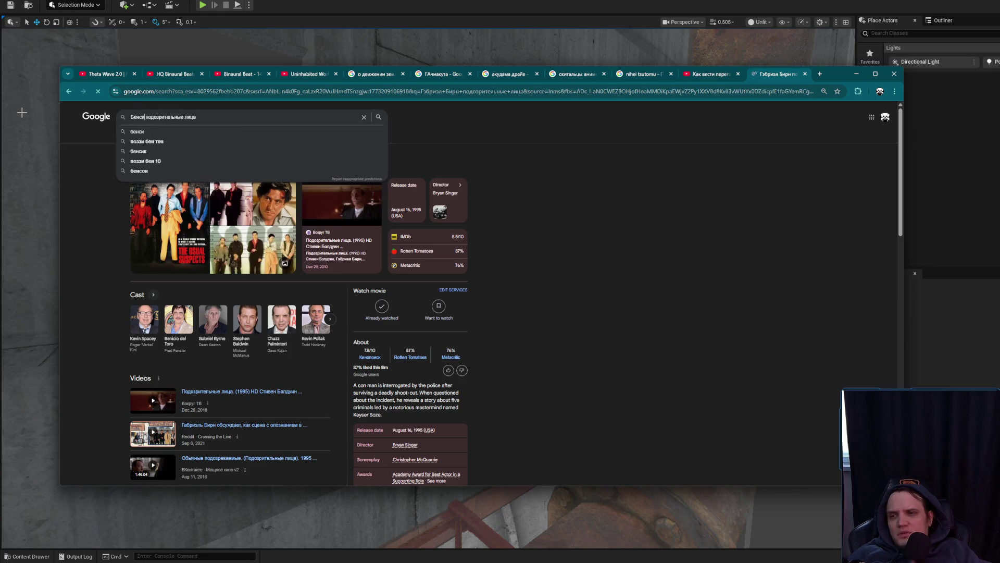
Correct the query to 'Бениси' and search the Benicio del Toro autocomplete suggestion
key(BackSpace)
text(Бениси)
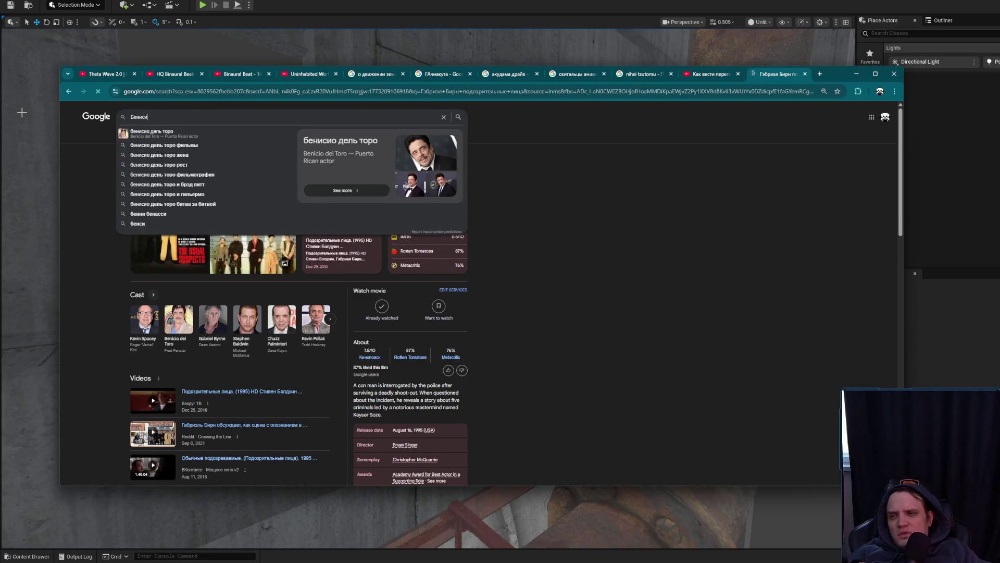
key(Down)
key(Return)
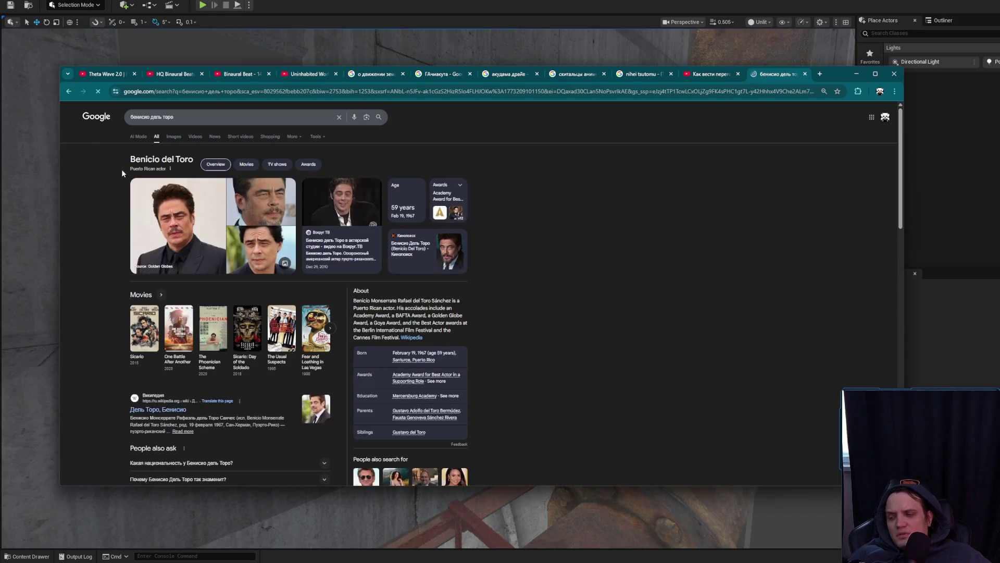
Glance at Benicio del Toro's images, then open The Phoenician Scheme from his film carousel
click(172, 136)
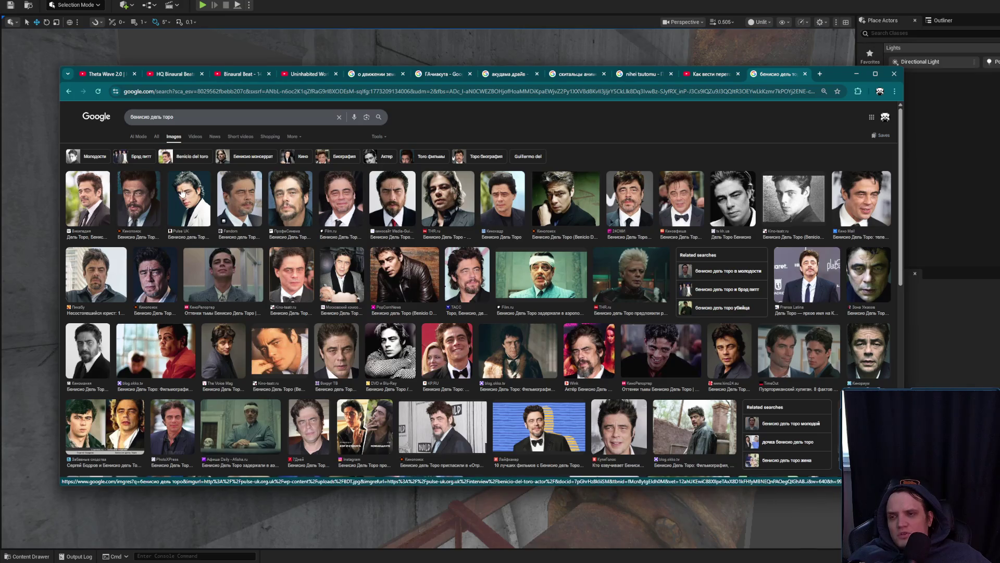
click(156, 136)
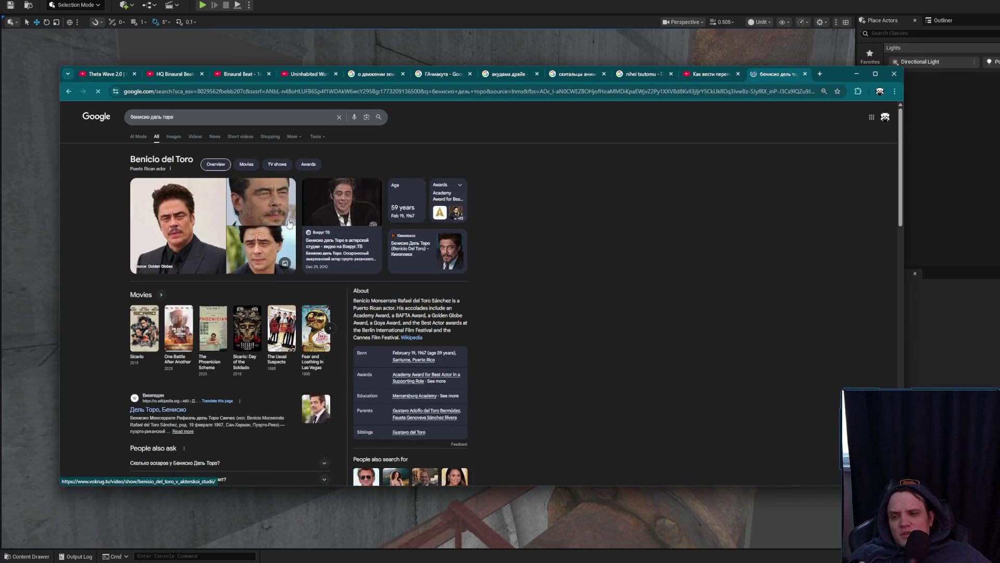
click(219, 337)
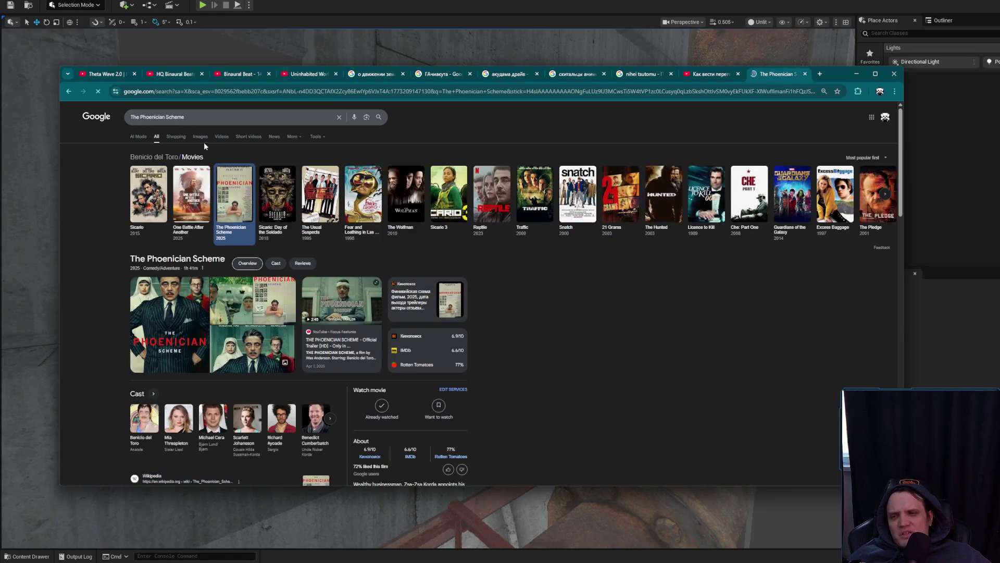
click(198, 137)
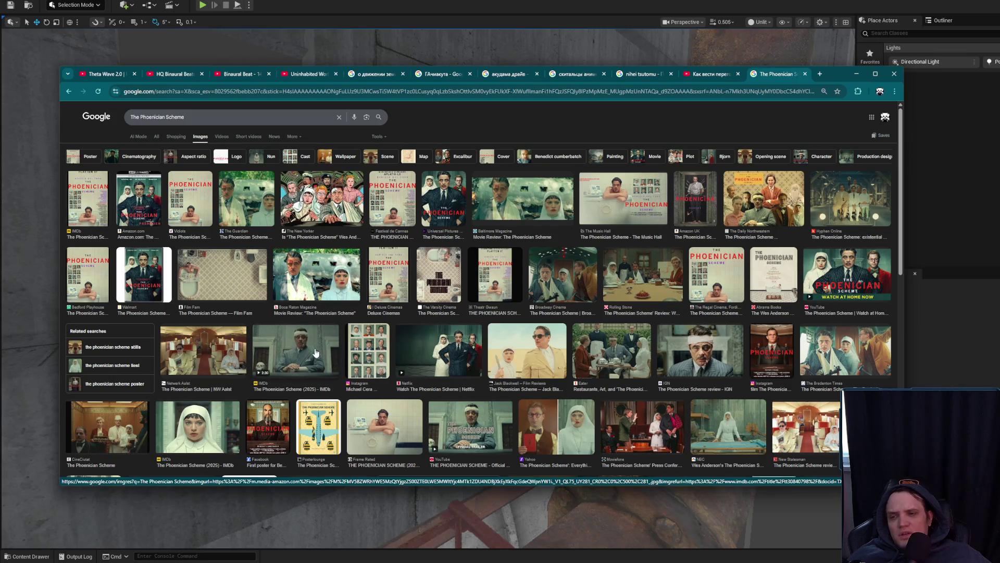
click(159, 136)
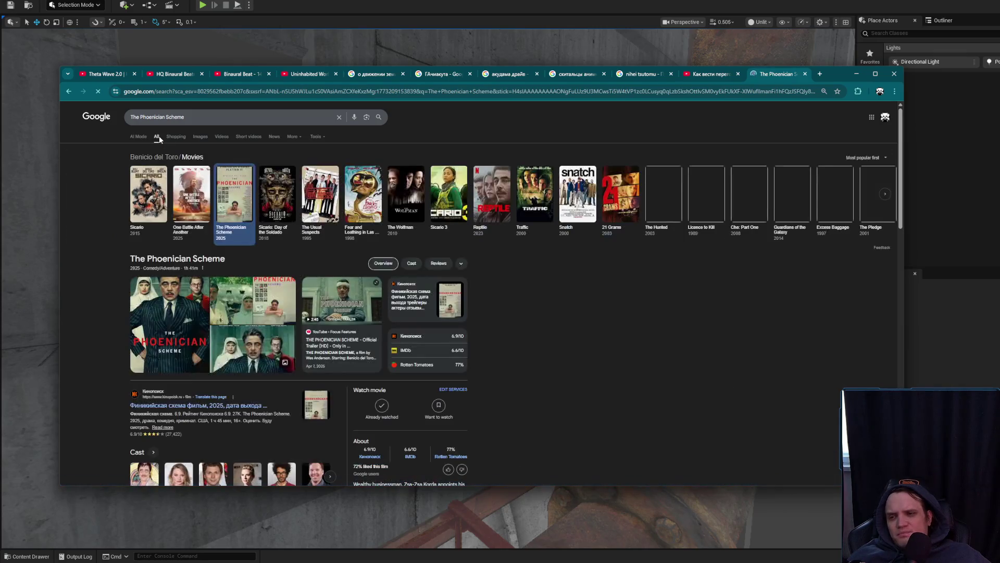
scroll(348, 307, down, 3)
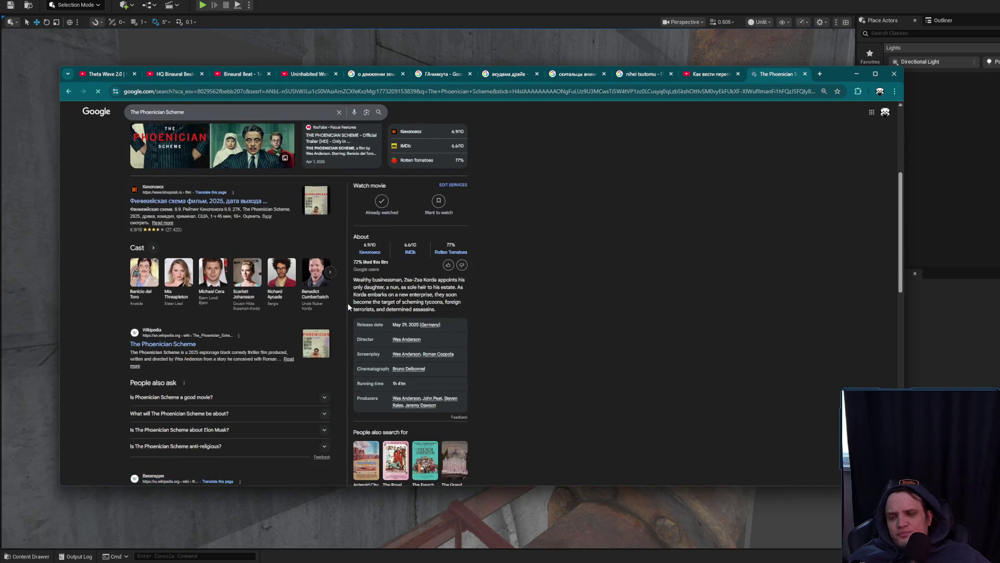
scroll(260, 234, up, 4)
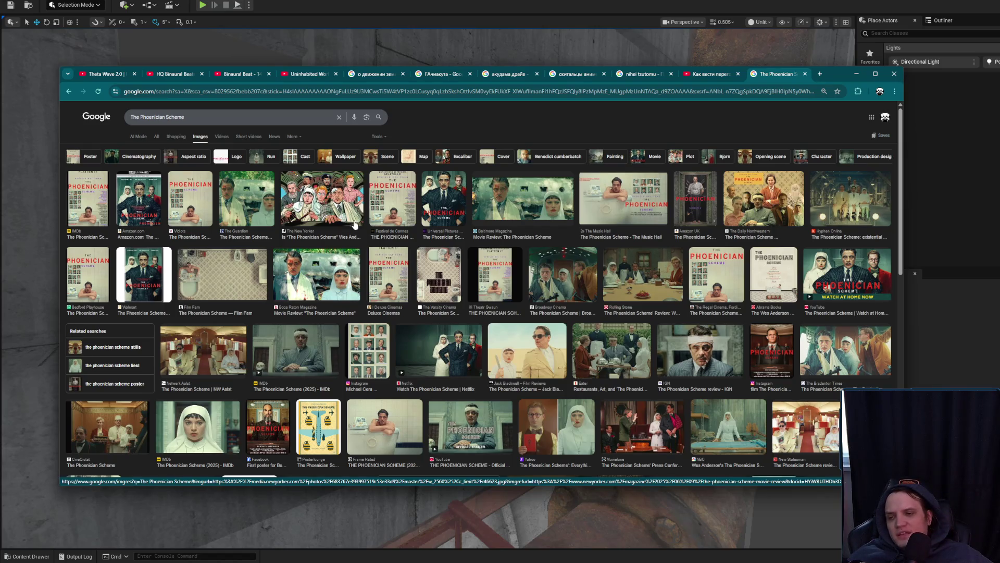
click(344, 276)
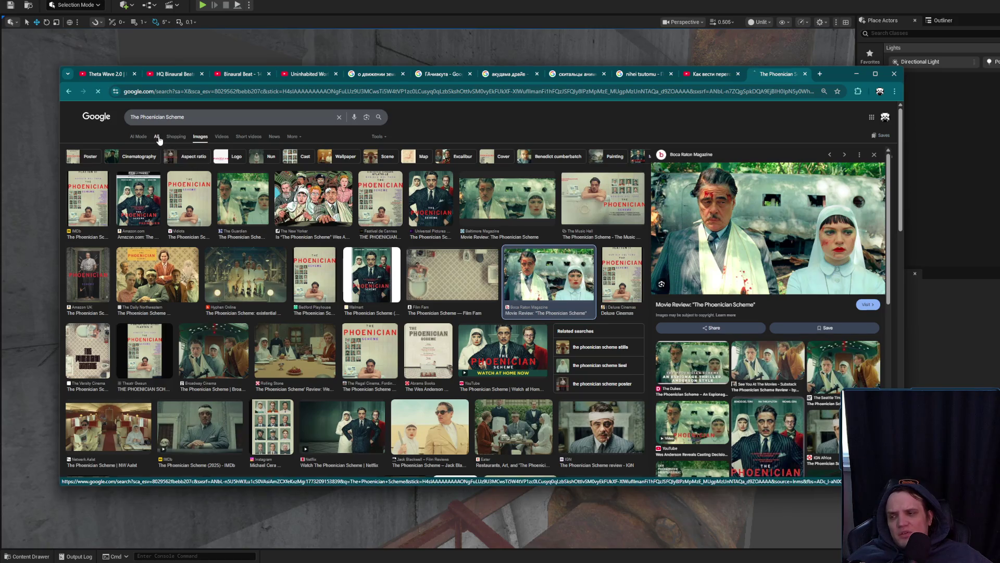
click(157, 136)
scroll(255, 308, down, 3)
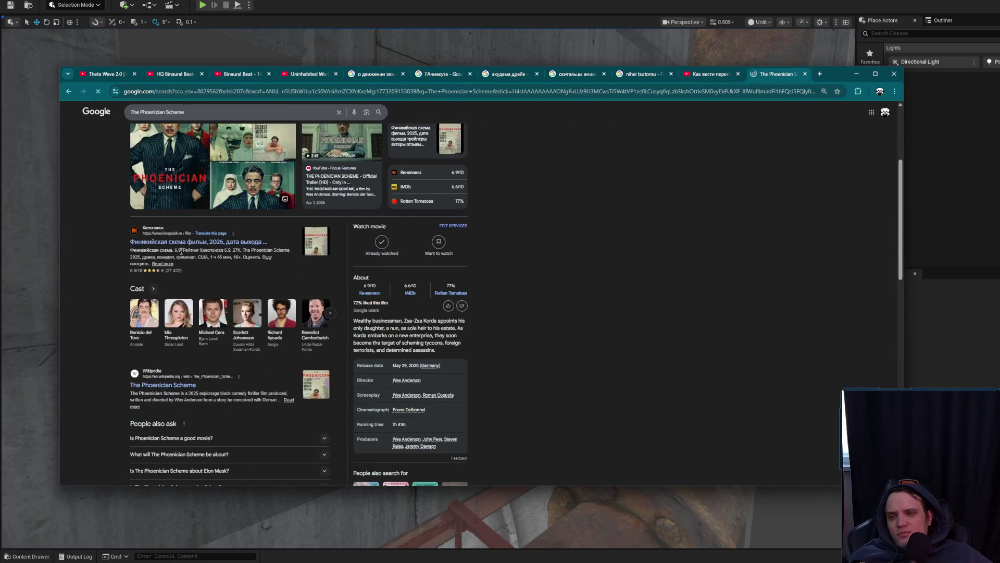
scroll(313, 344, down, 3)
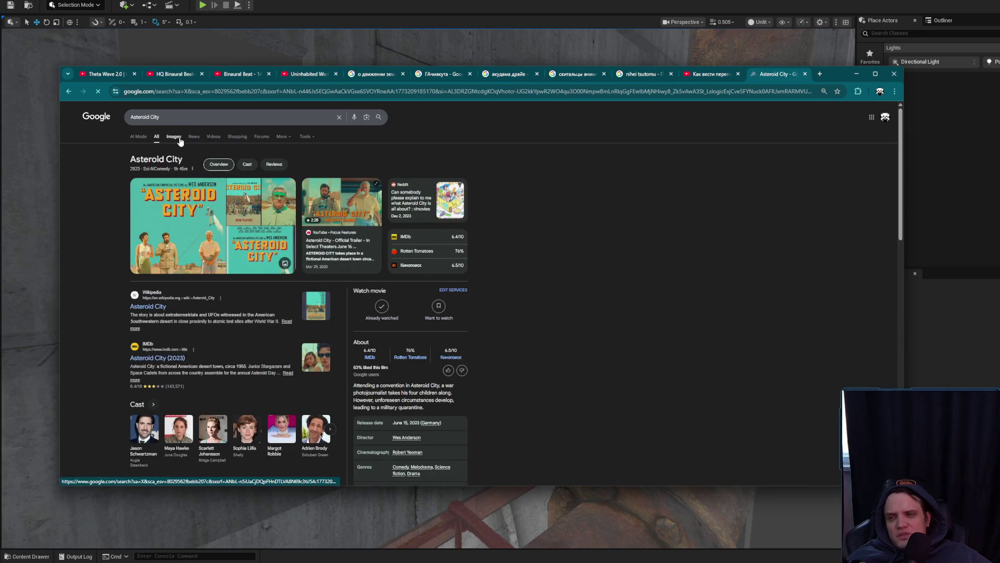
Preview Asteroid City images from Texas Monthly, Hollywood Reporter, IMDb, GQ and Baltimore Magazine
click(174, 136)
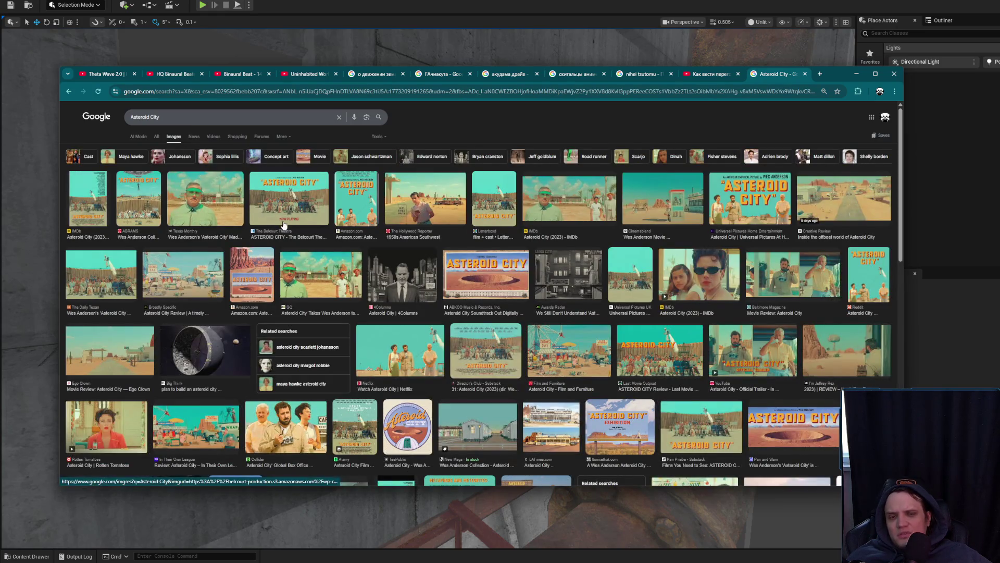
click(224, 208)
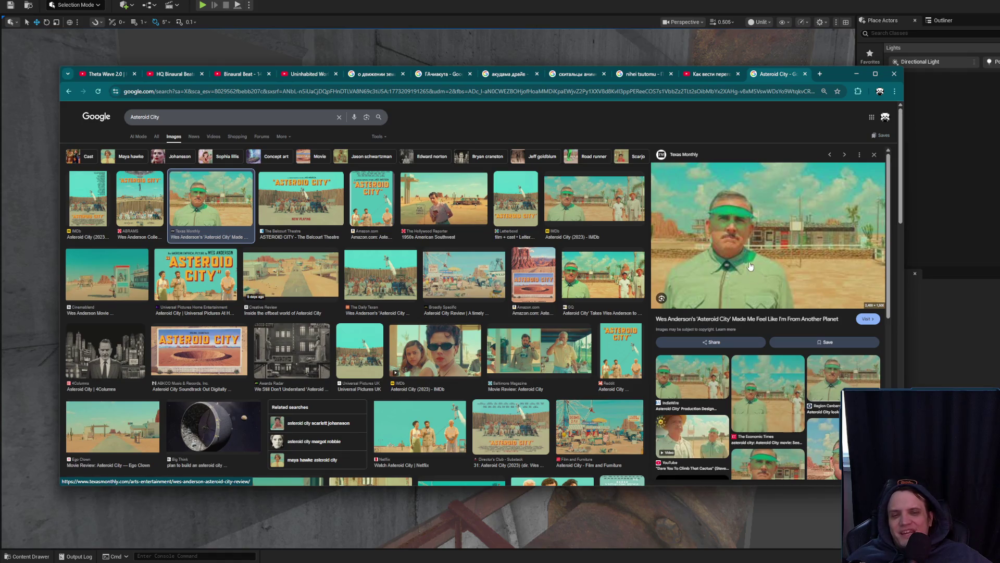
click(473, 186)
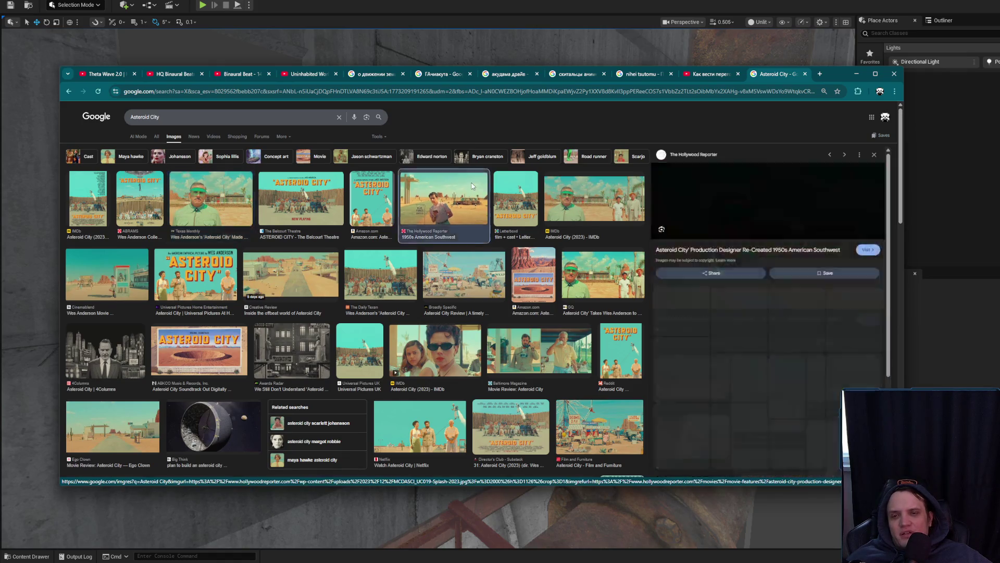
click(443, 331)
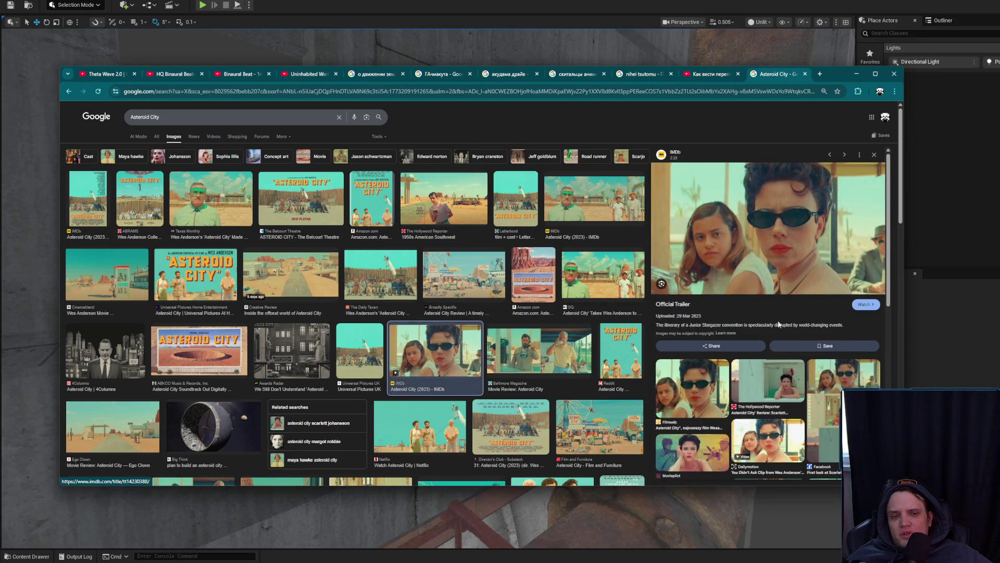
click(769, 374)
click(599, 294)
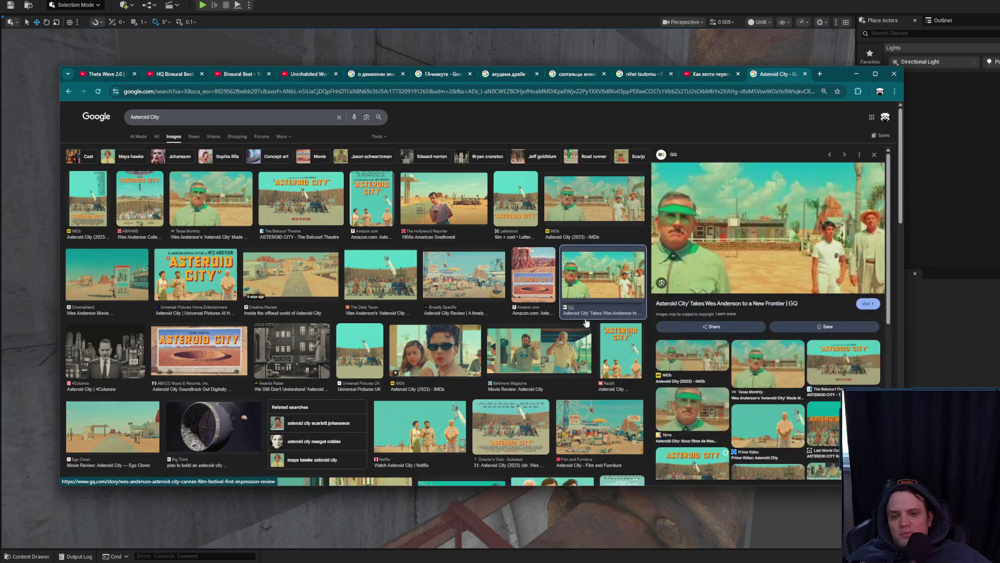
click(565, 336)
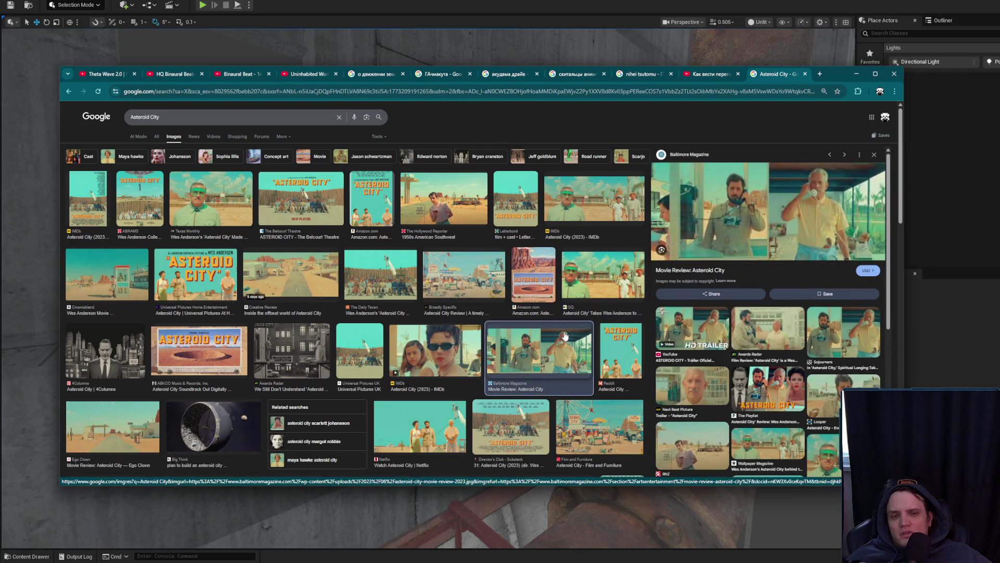
Browse further Asteroid City images from The Playlist, 4Columns, The Independent and Focus Features
scroll(565, 336, down, 2)
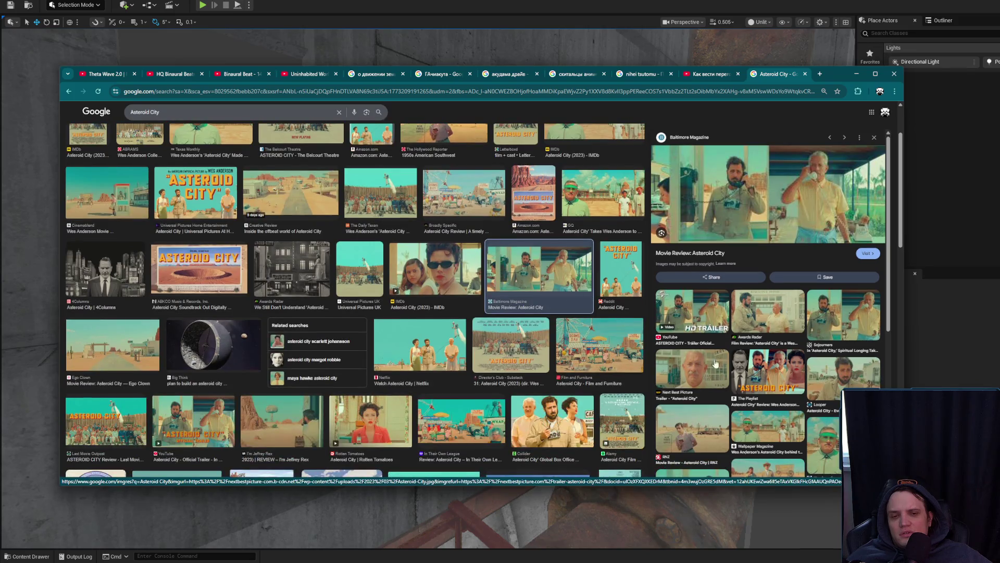
click(768, 373)
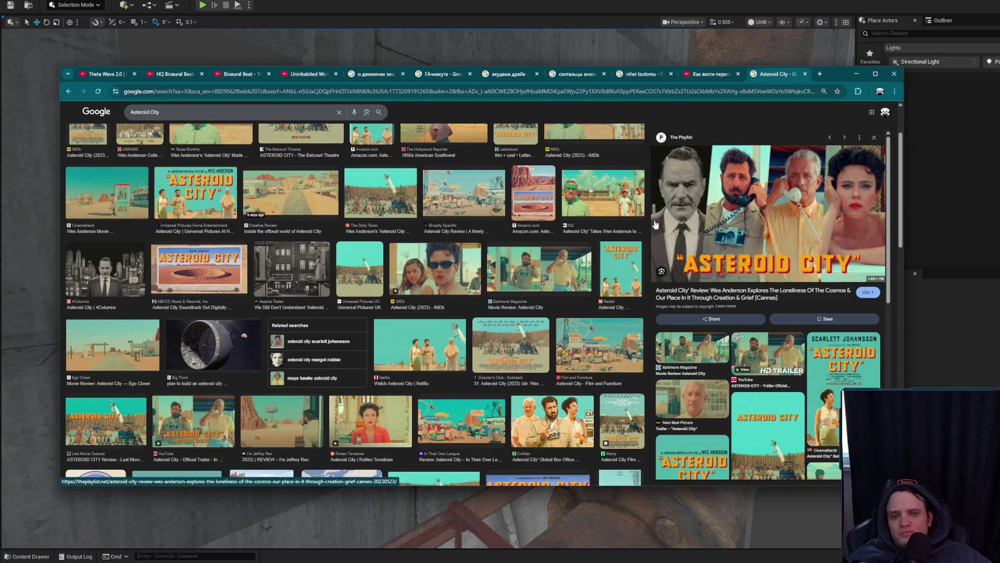
scroll(122, 343, up, 2)
click(121, 343)
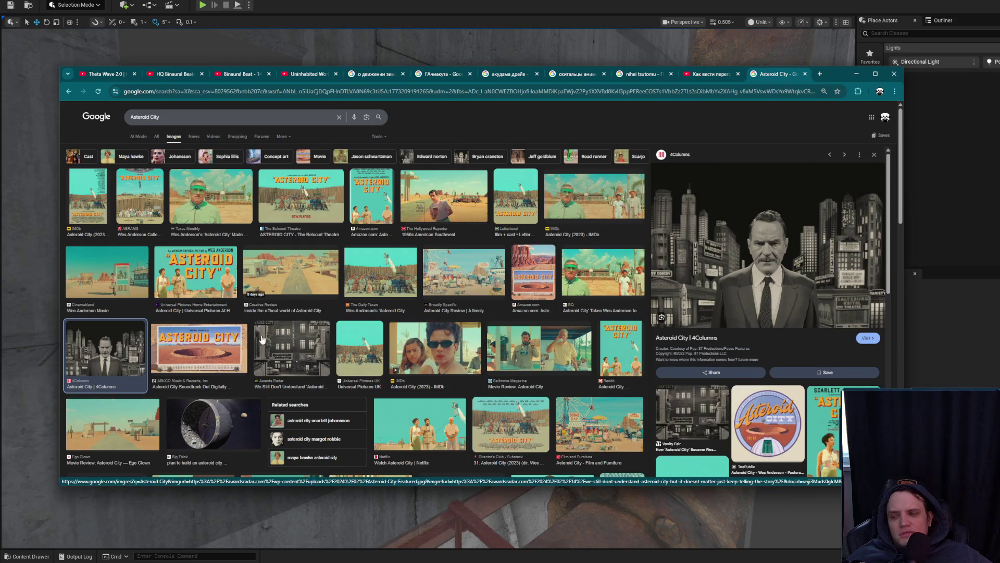
scroll(272, 329, down, 3)
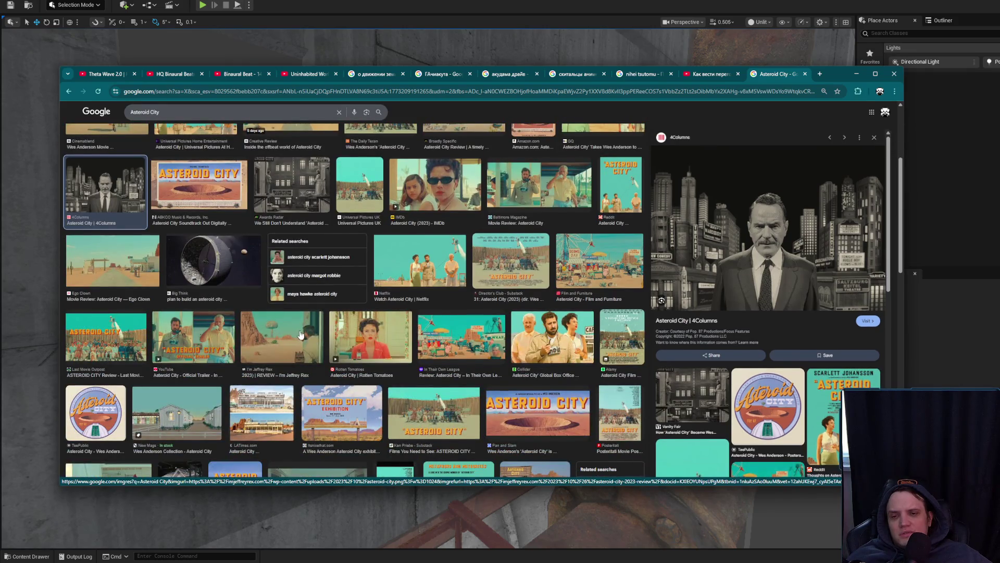
scroll(301, 333, down, 6)
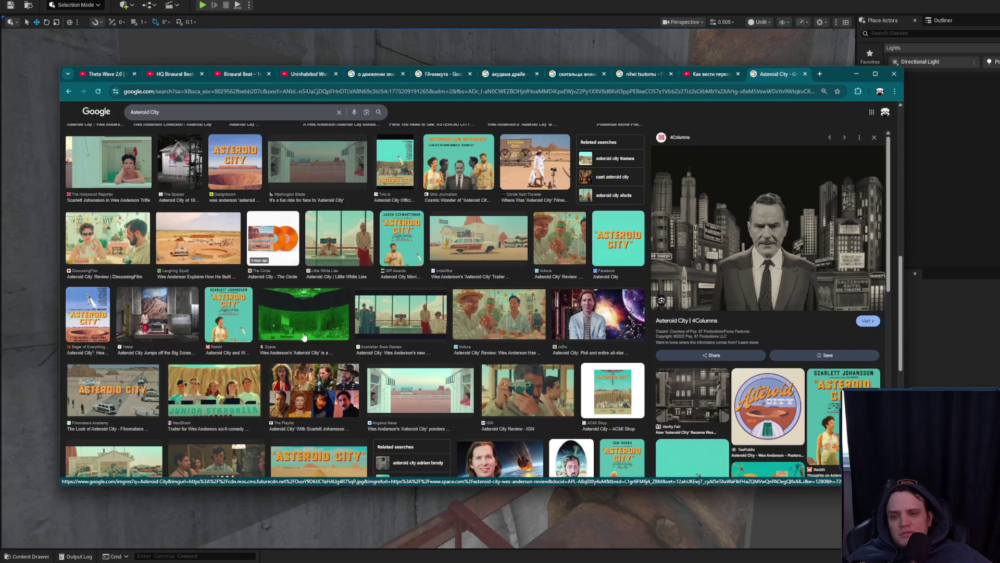
click(316, 386)
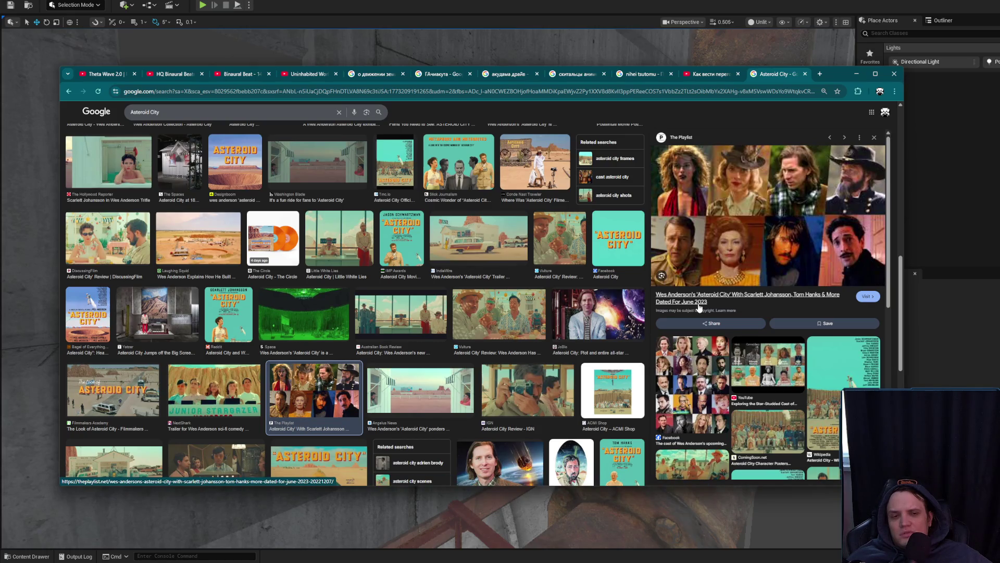
scroll(394, 387, down, 3)
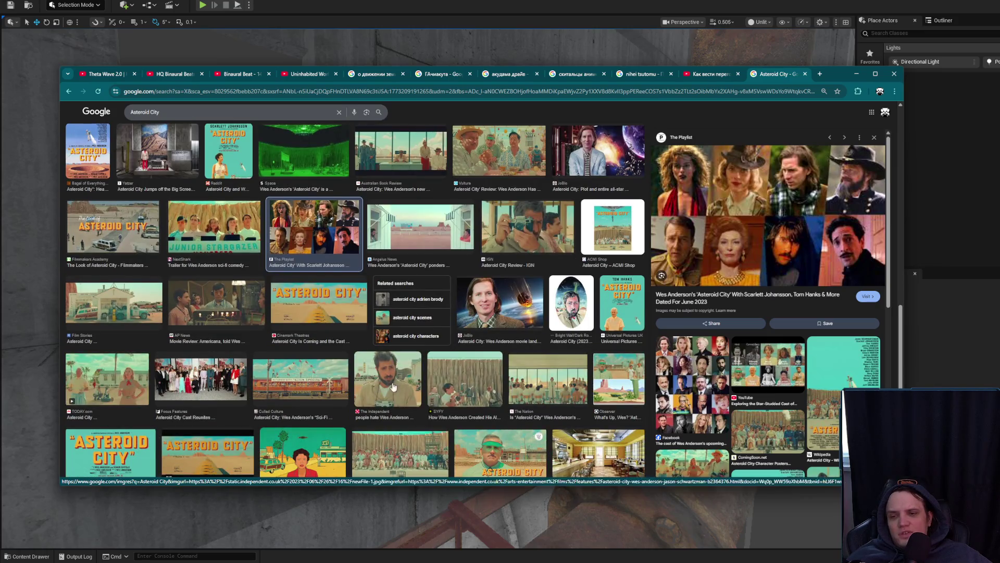
click(393, 387)
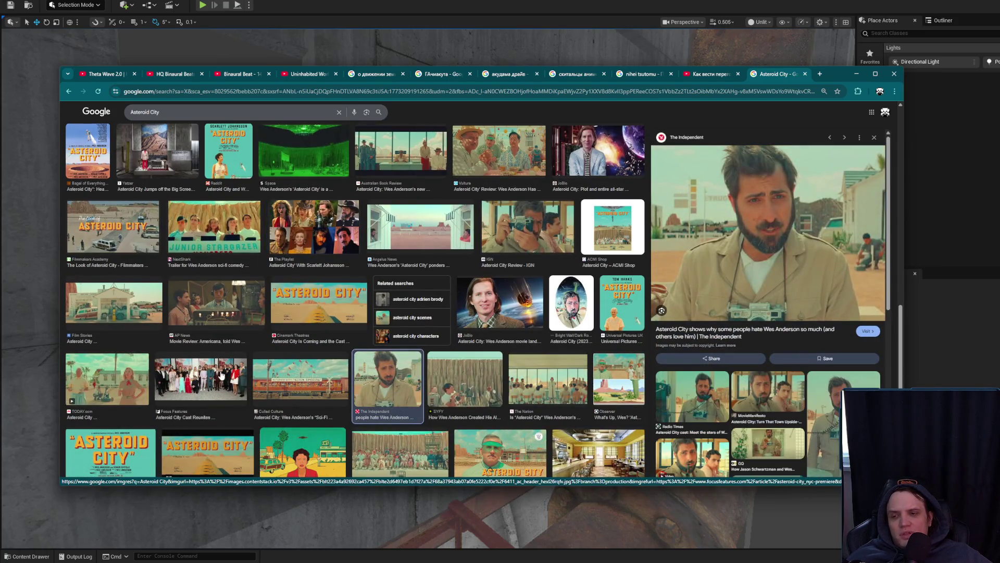
click(221, 375)
scroll(386, 405, down, 3)
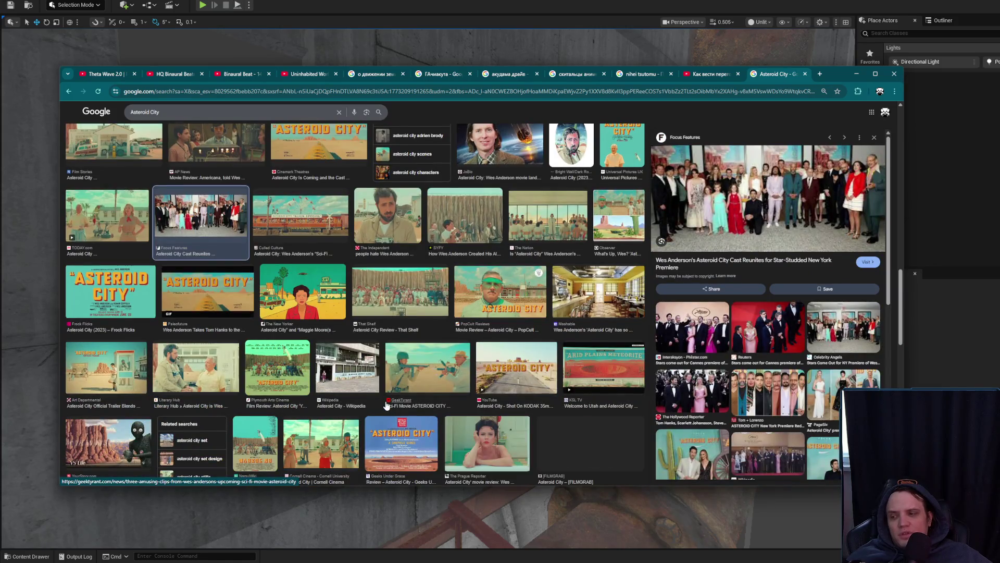
scroll(386, 405, down, 3)
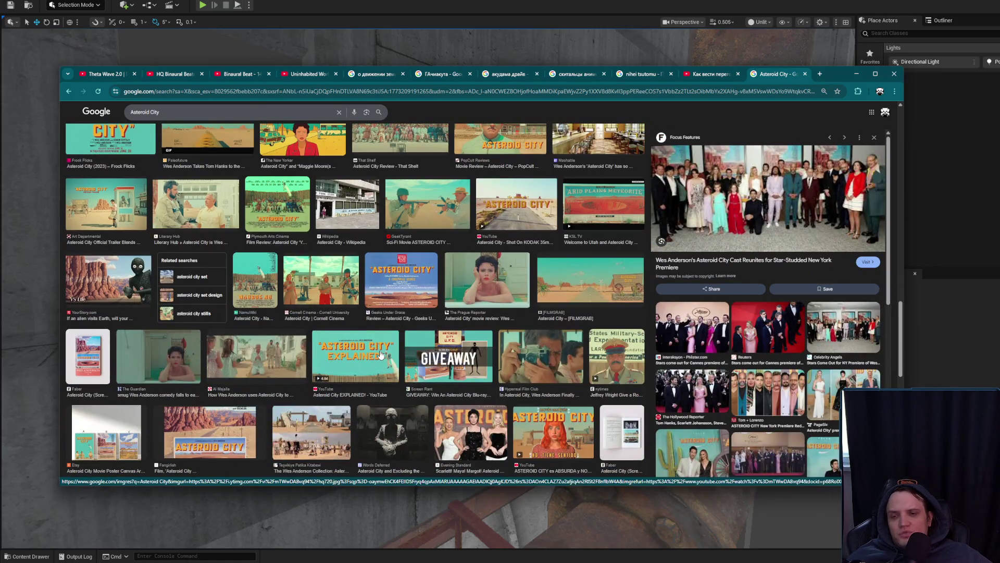
scroll(380, 355, down, 2)
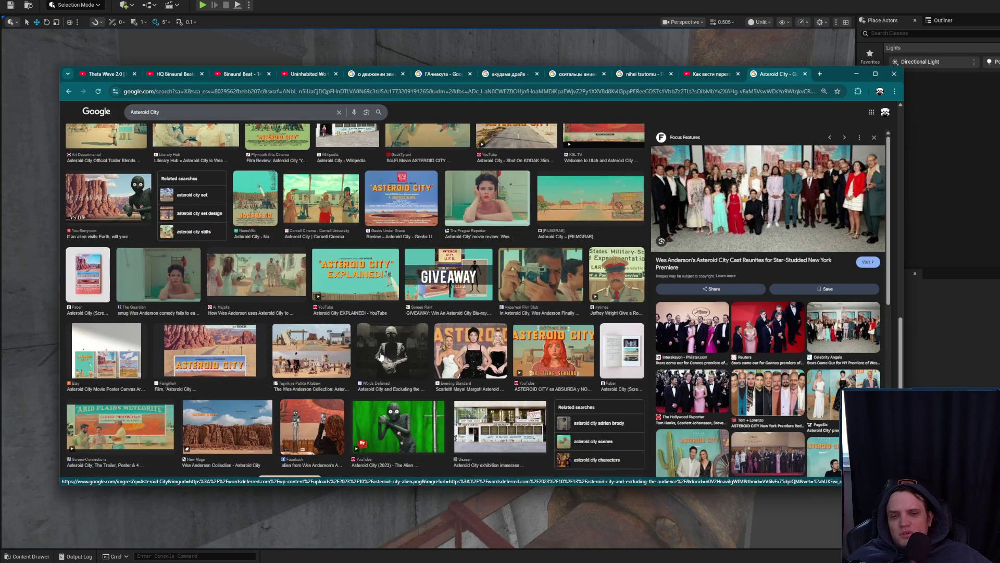
scroll(381, 356, down, 3)
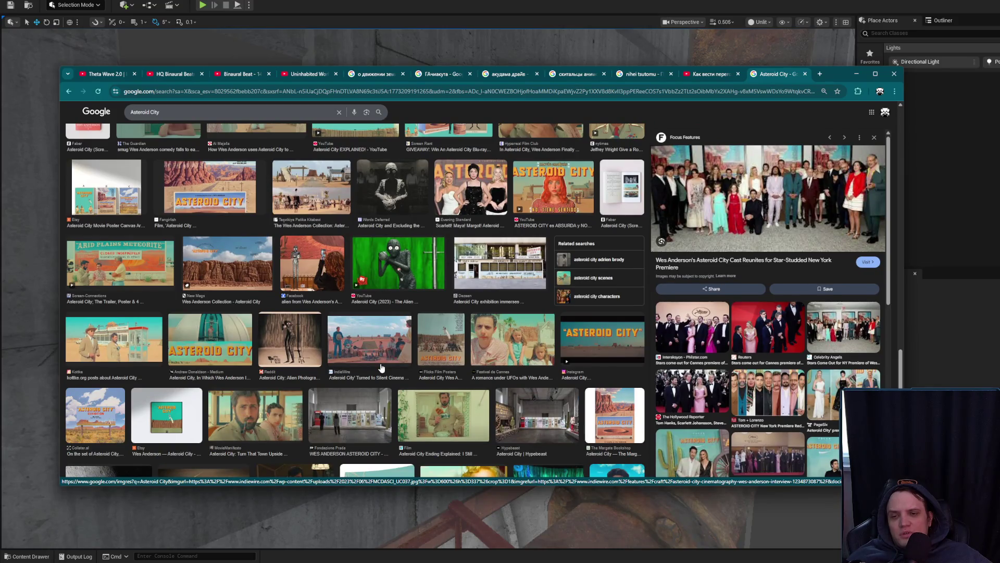
scroll(381, 368, down, 15)
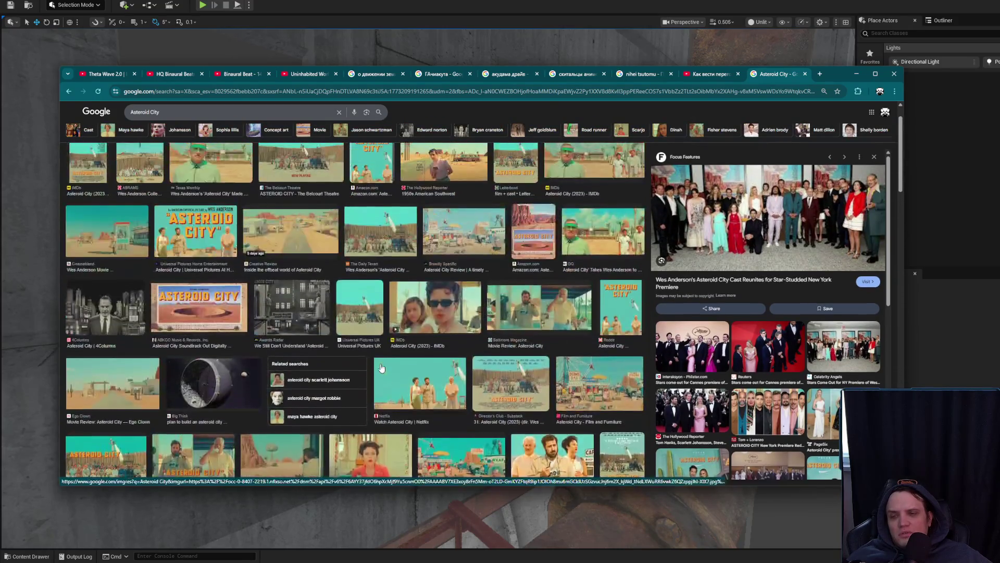
scroll(381, 368, up, 1)
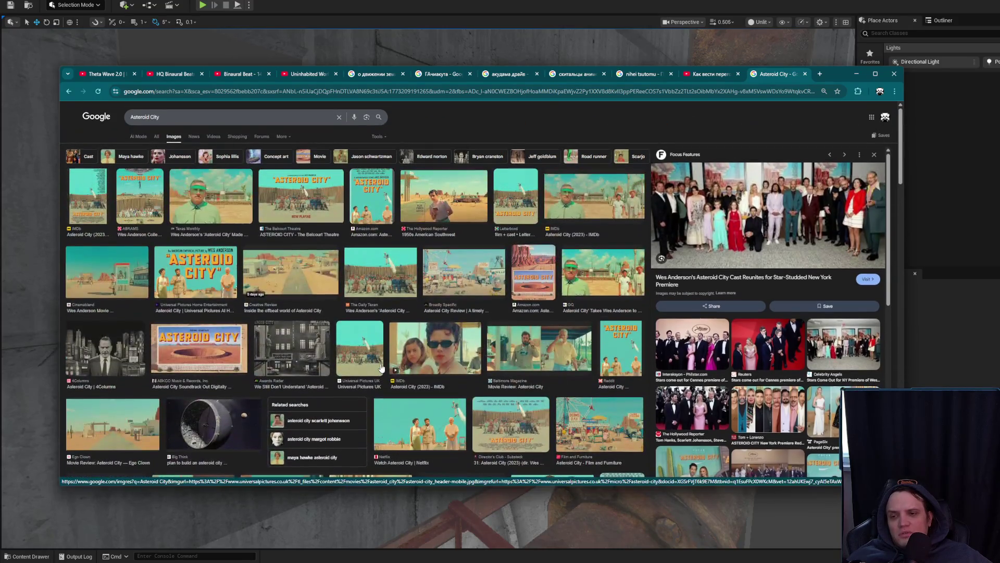
Look up cast member Sophia Lillis's images, then close that search
click(157, 137)
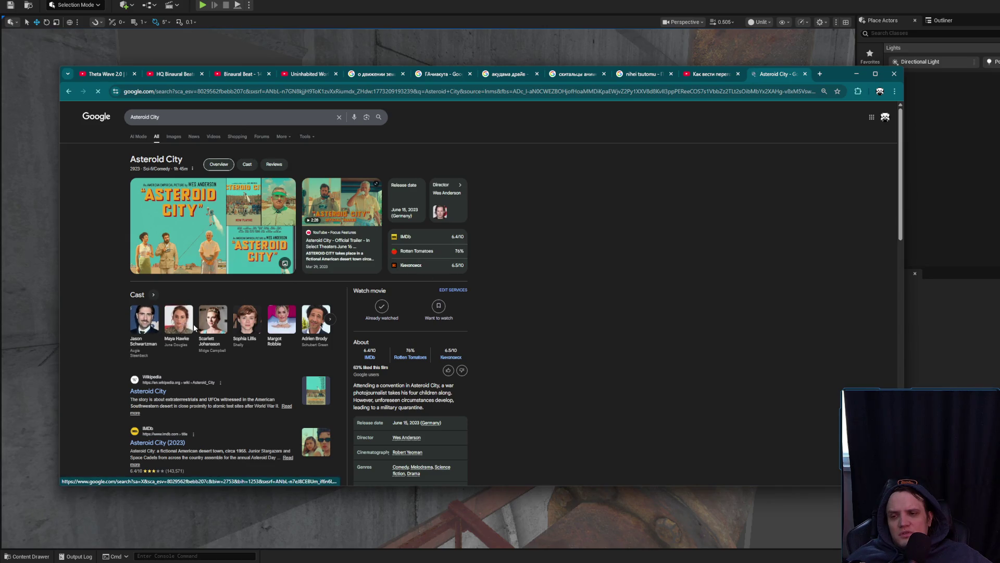
click(249, 322)
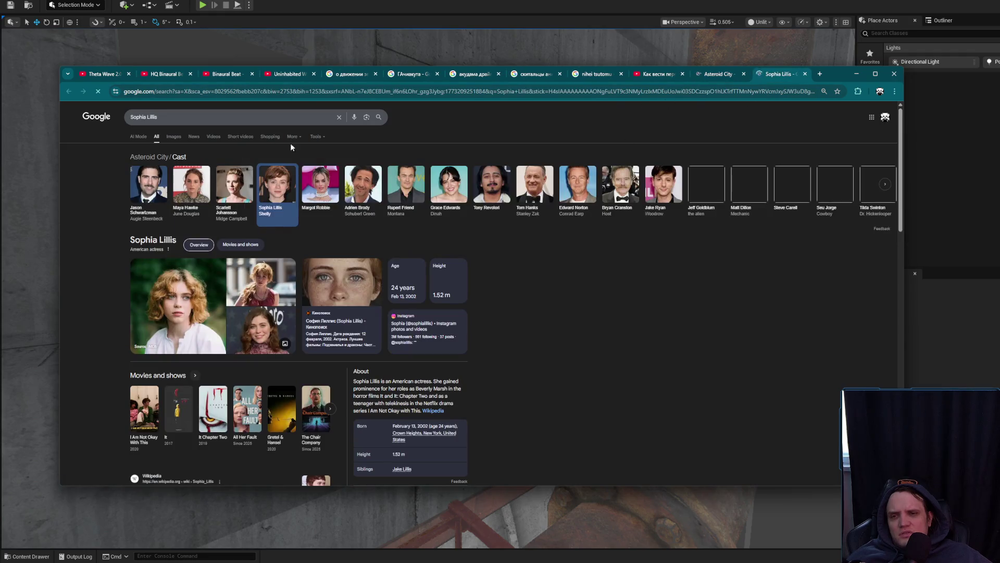
click(174, 135)
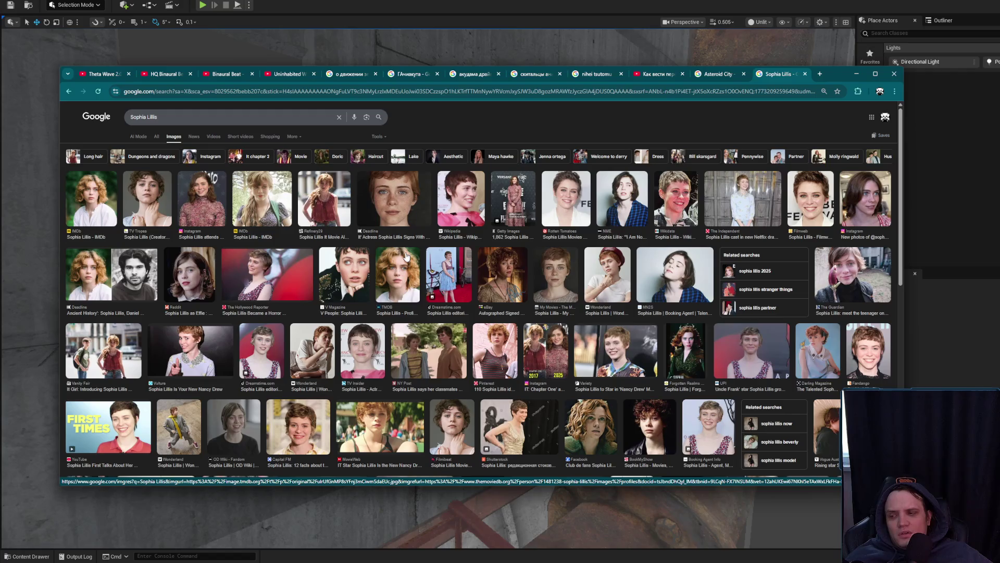
scroll(376, 284, down, 2)
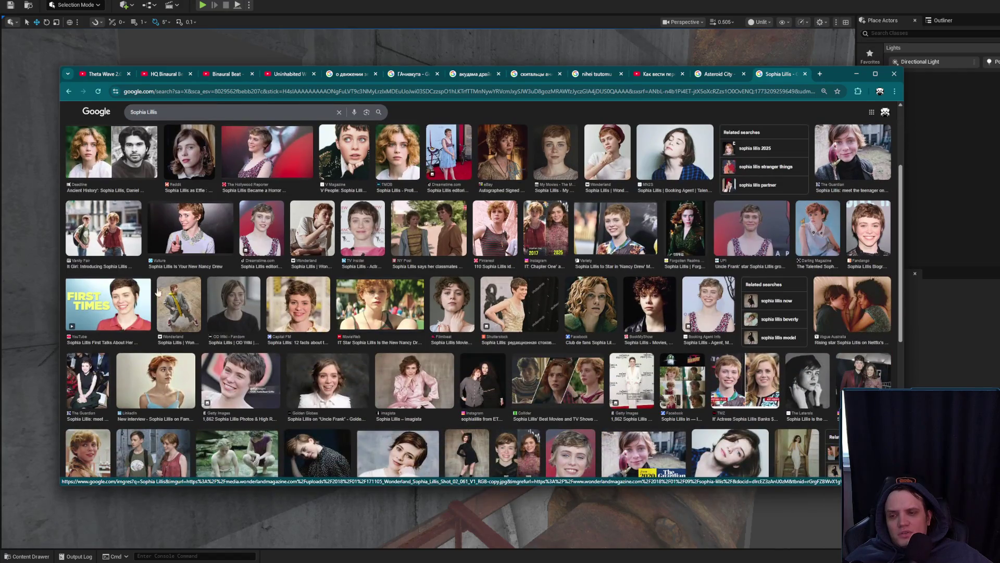
click(117, 296)
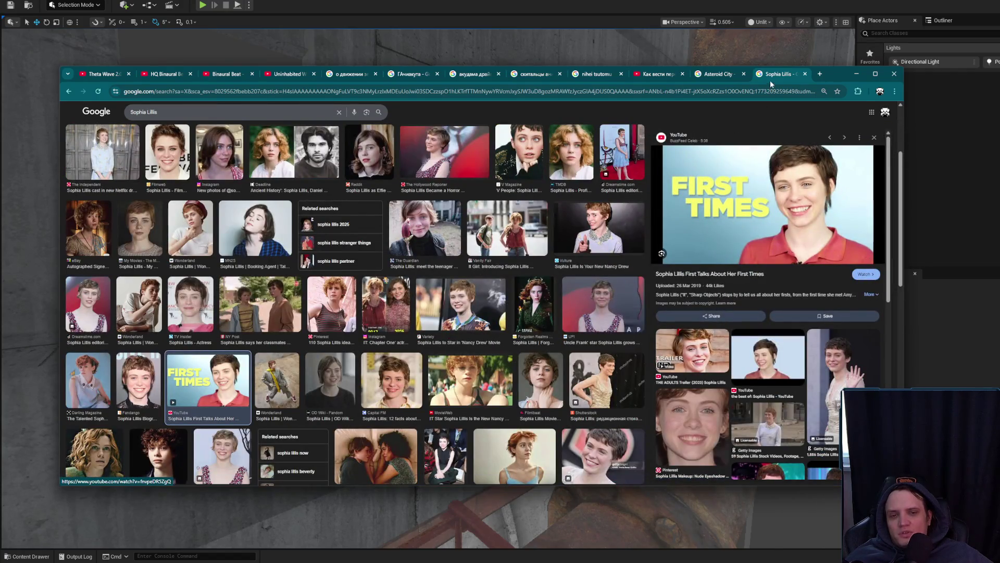
key(ctrl+w)
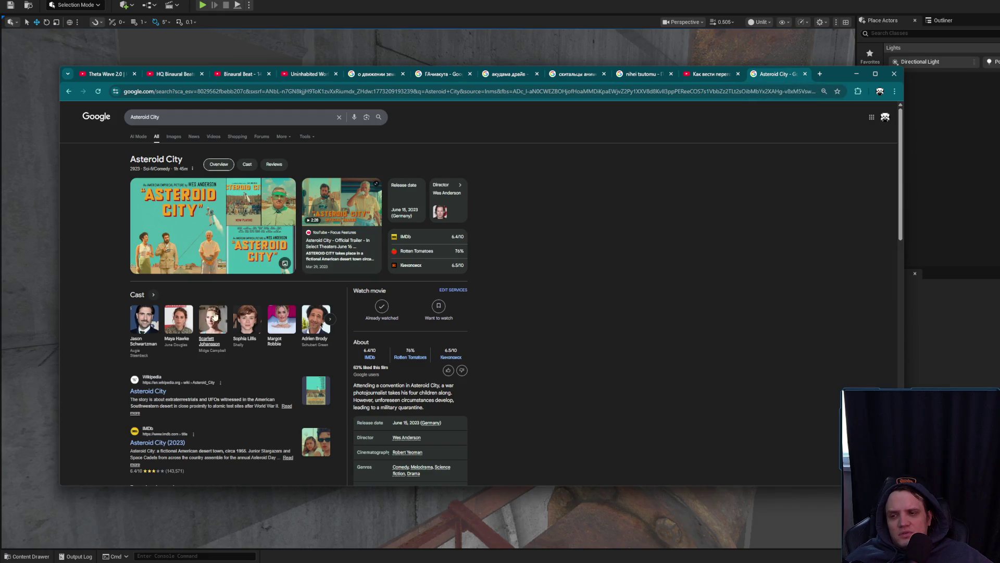
Expand the Asteroid City cast, then pick The French Dispatch from related films
click(328, 320)
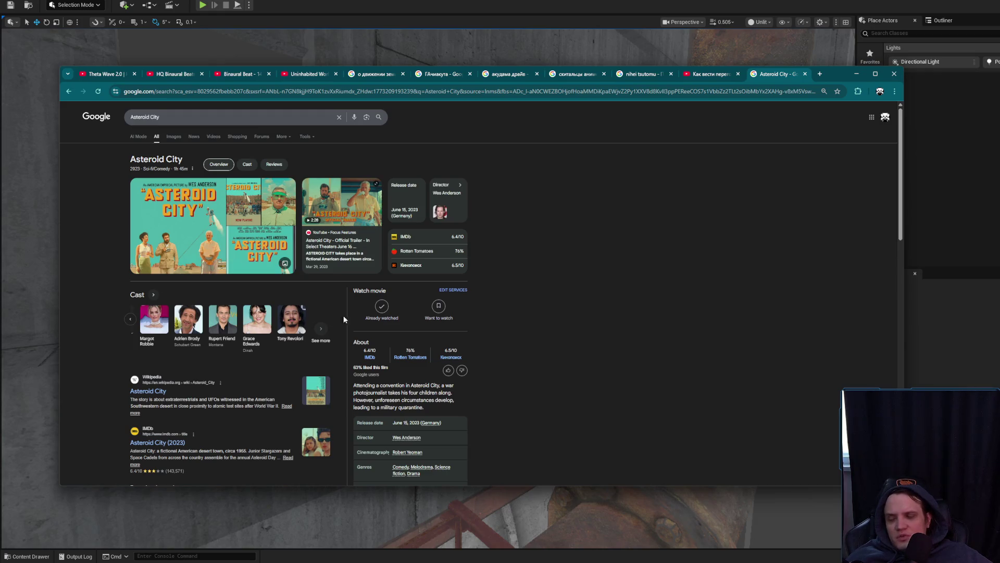
scroll(542, 298, down, 1)
scroll(543, 298, up, 1)
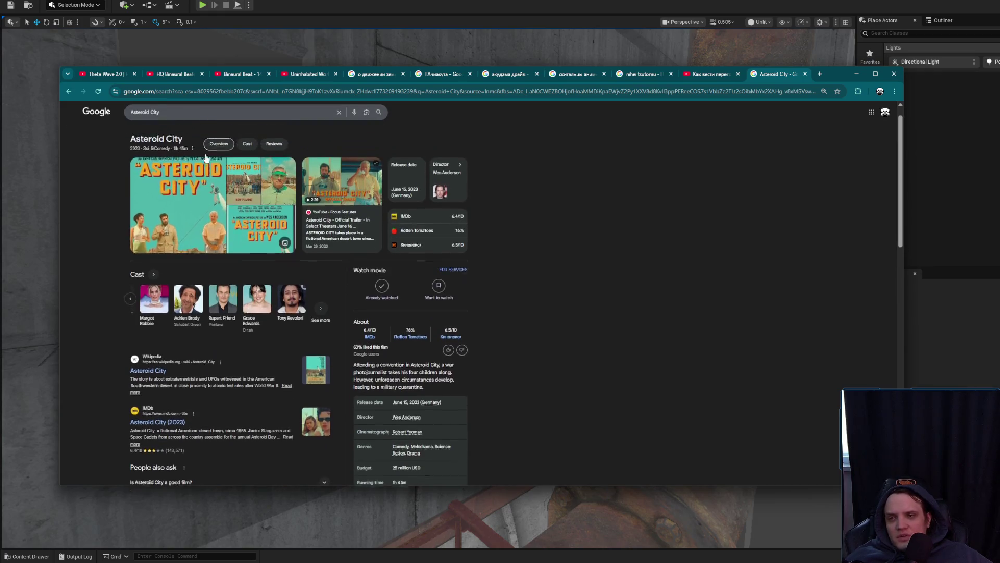
click(174, 136)
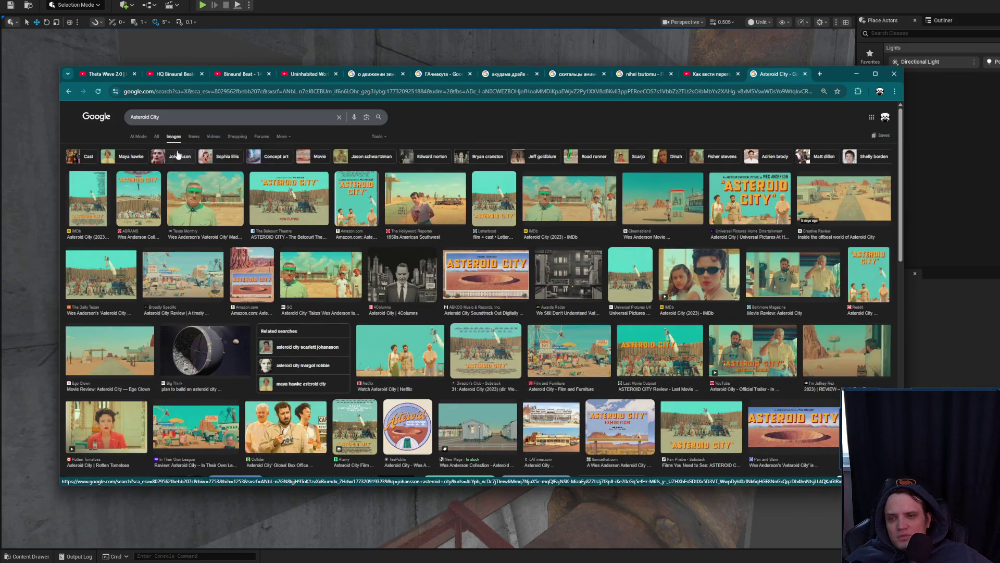
click(157, 137)
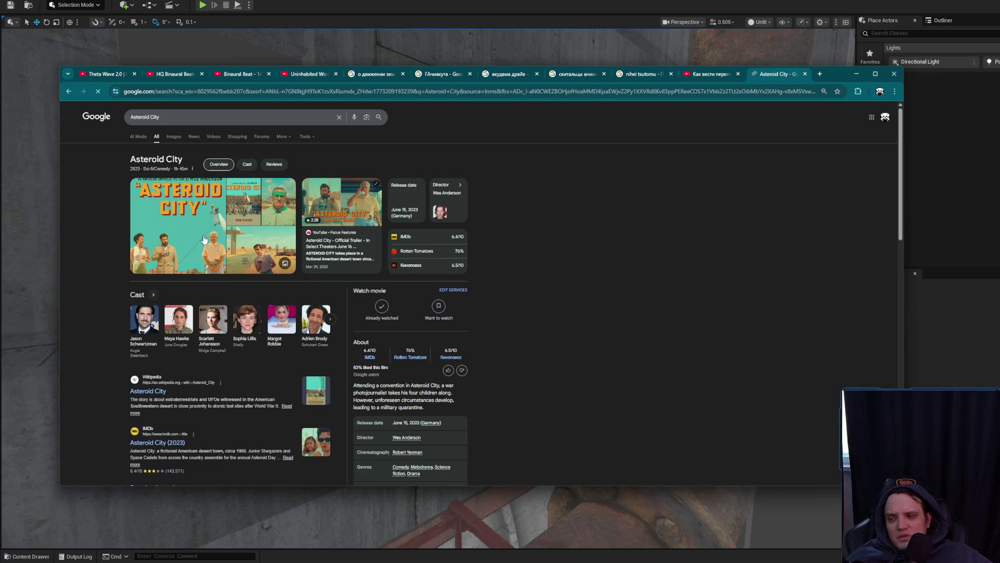
scroll(209, 250, down, 3)
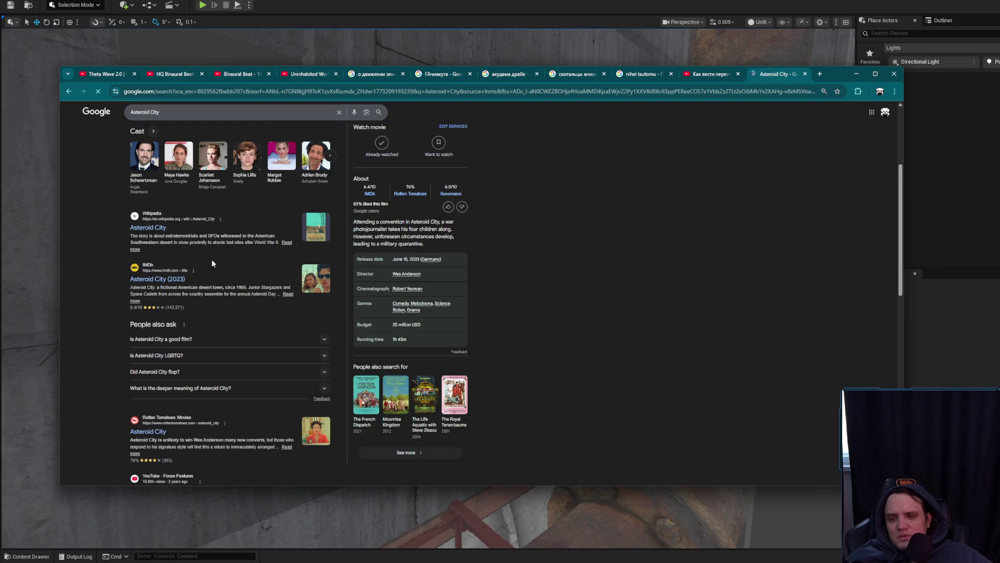
click(361, 388)
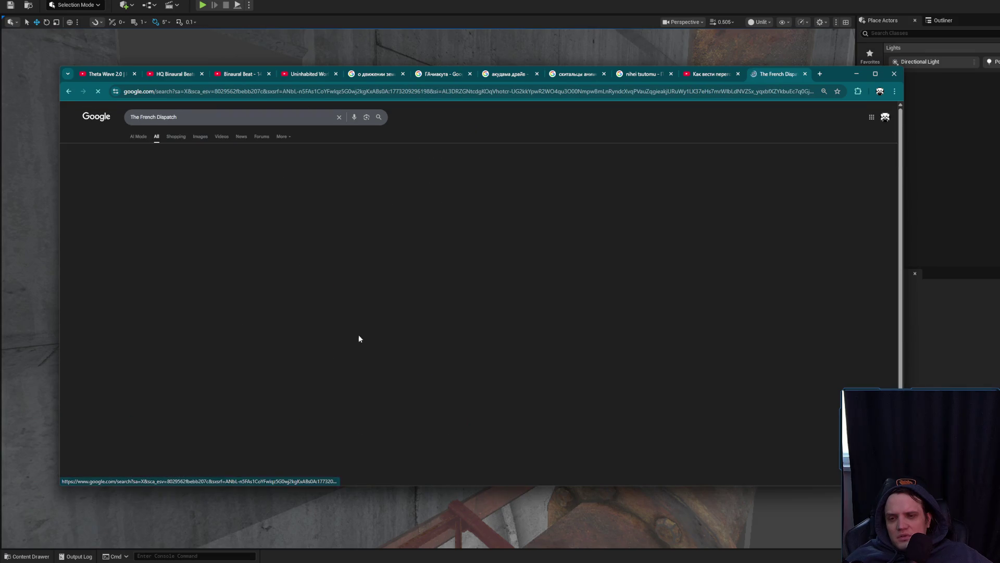
Show The French Dispatch image results and preview the Slate Magazine still
click(201, 137)
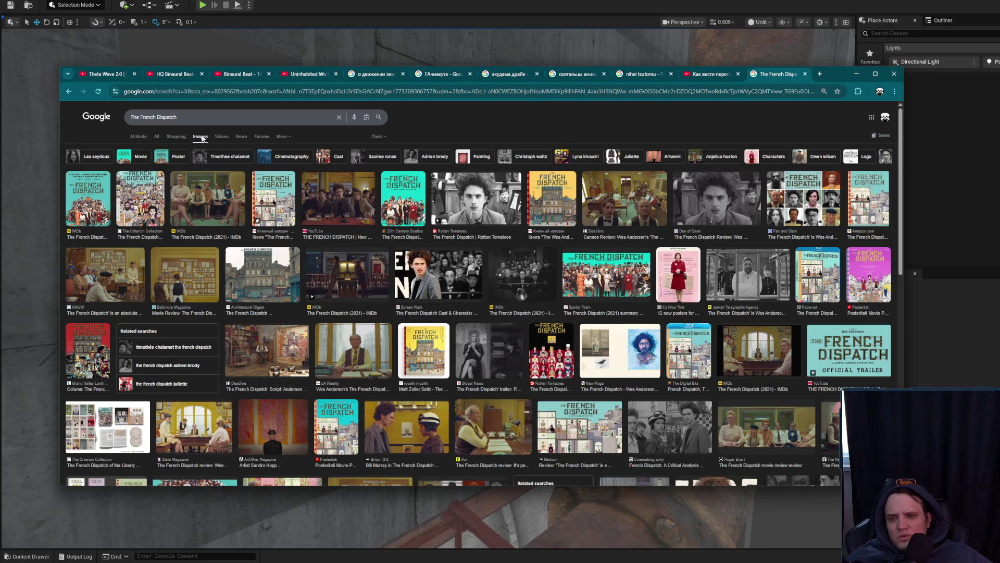
scroll(212, 249, down, 3)
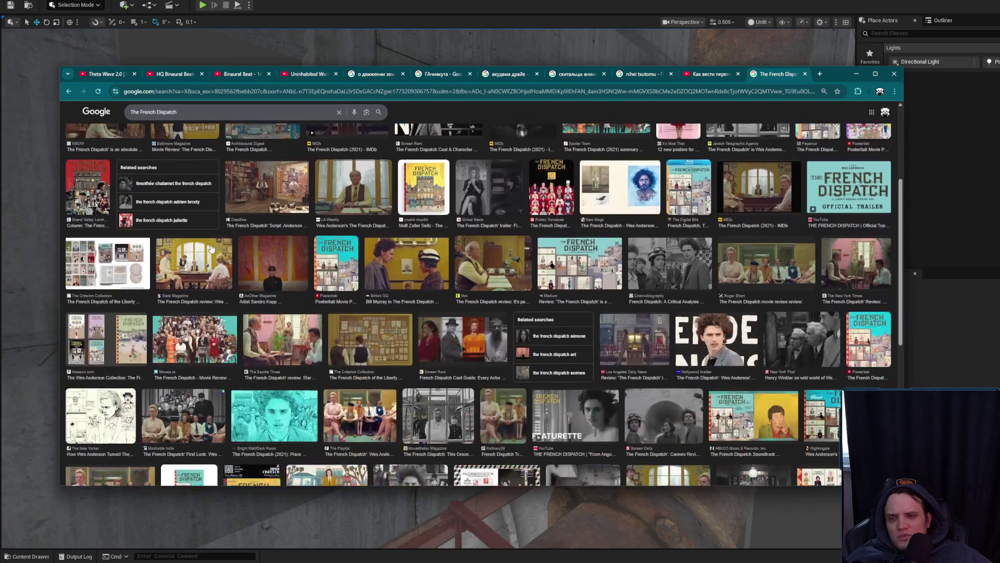
click(212, 249)
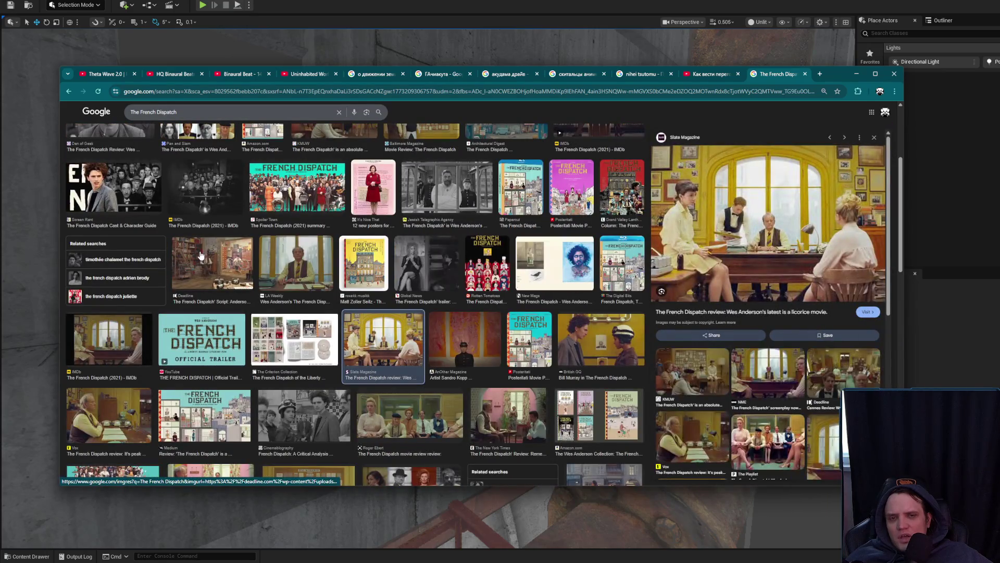
scroll(277, 276, up, 3)
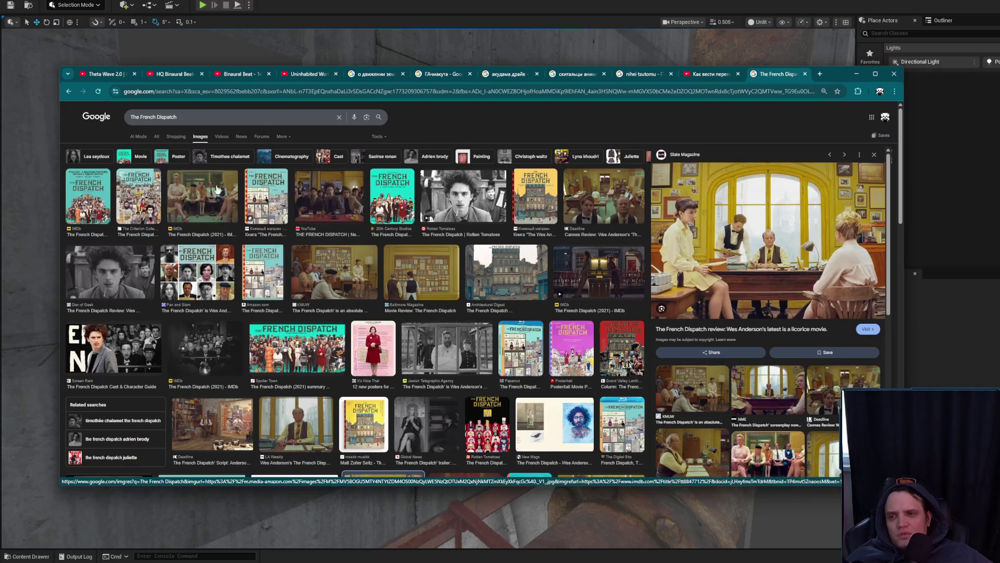
Preview Slash Film, Screen Rant and GeekTyrant trailer stills, then close the French Dispatch tab
click(157, 138)
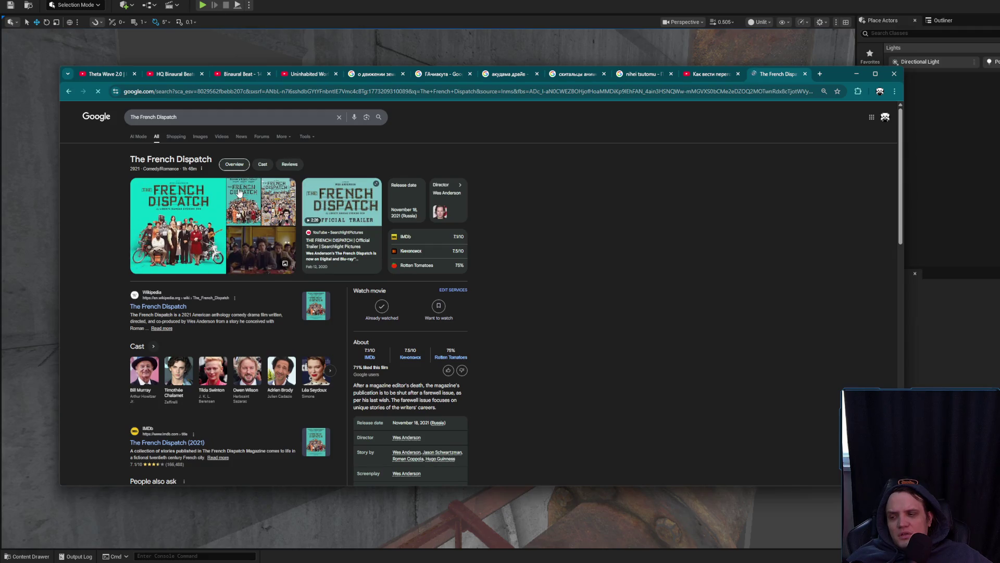
scroll(272, 276, down, 3)
scroll(495, 361, up, 3)
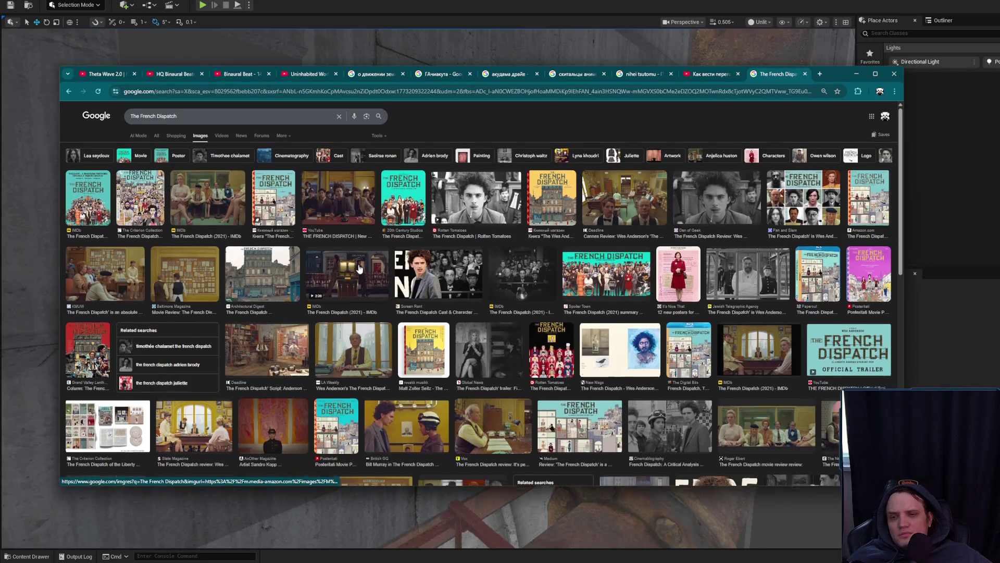
scroll(359, 268, down, 3)
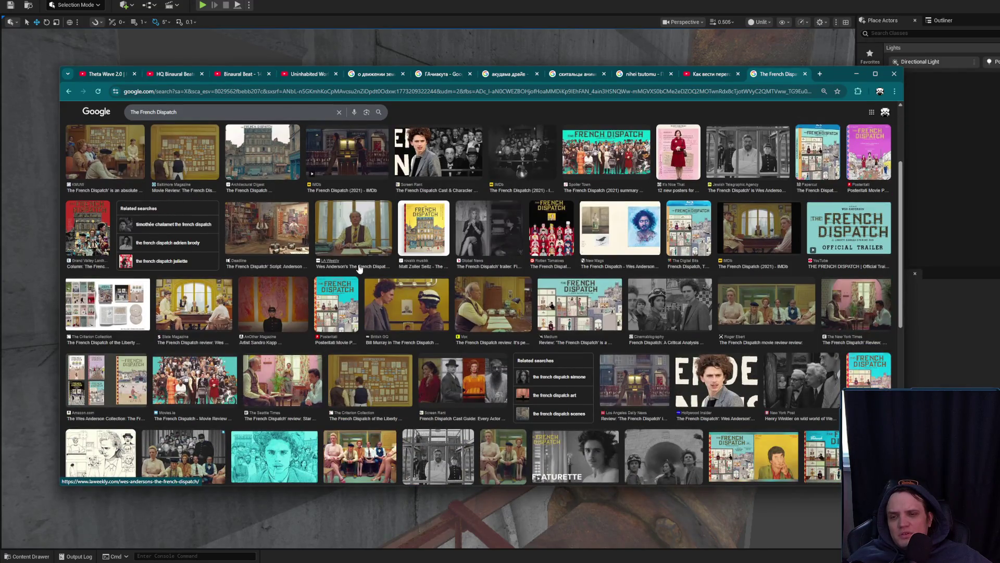
scroll(359, 268, down, 2)
scroll(370, 291, down, 3)
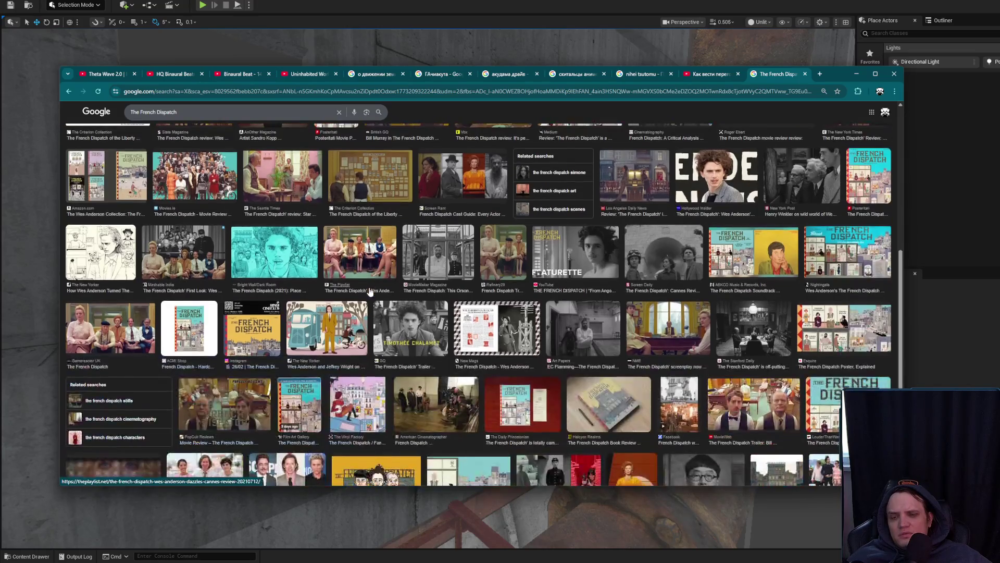
scroll(370, 290, down, 3)
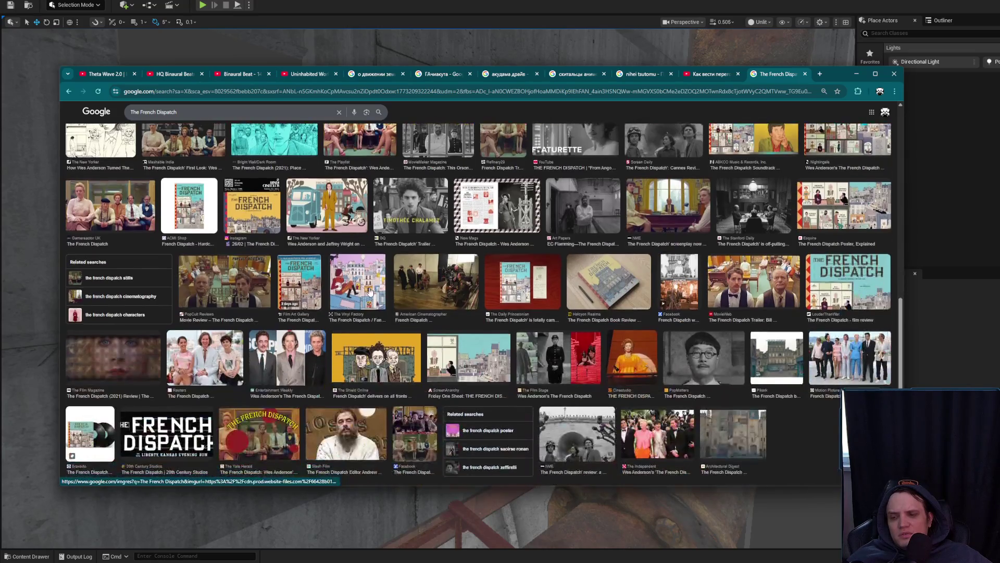
scroll(469, 313, down, 3)
click(543, 321)
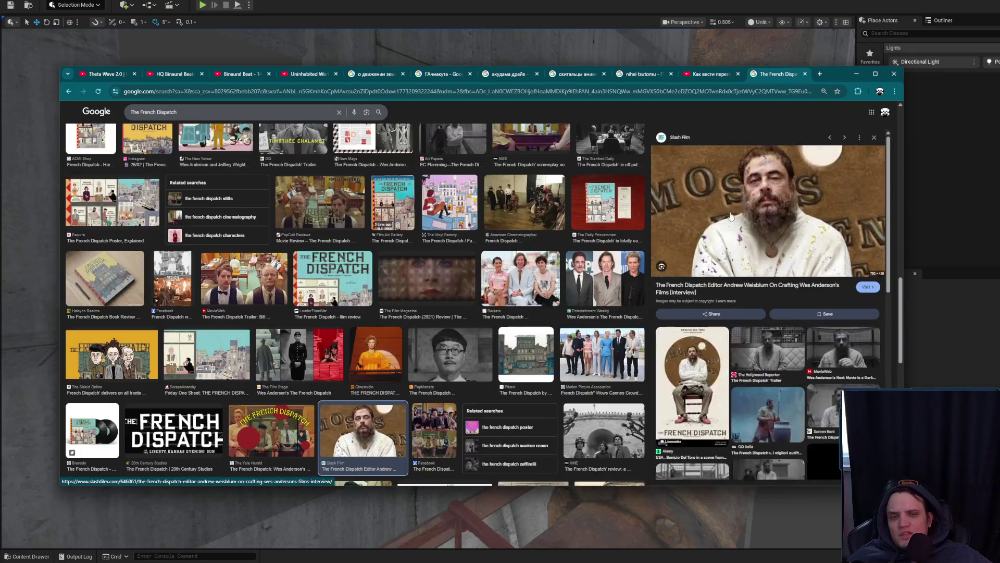
click(764, 356)
click(845, 356)
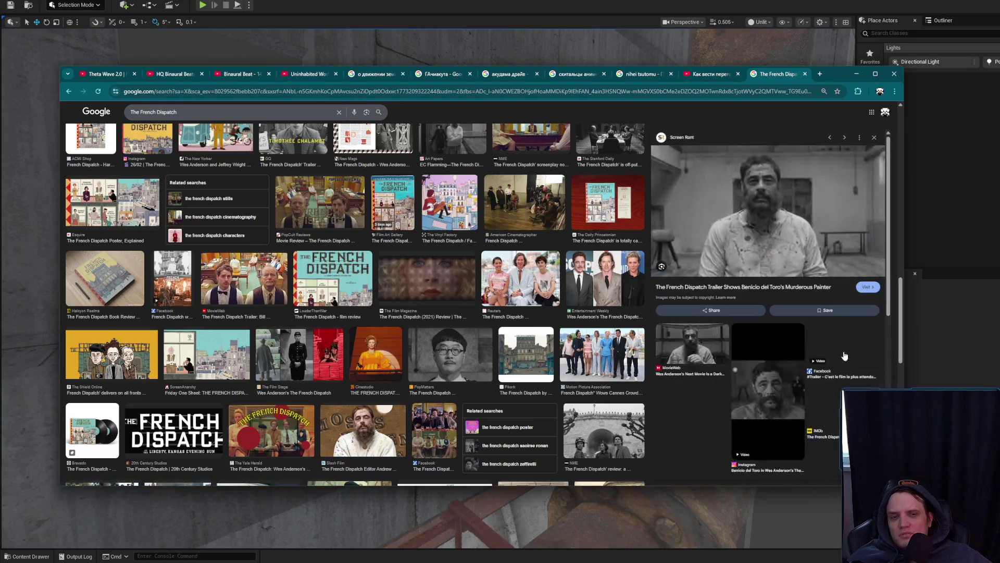
scroll(808, 354, down, 2)
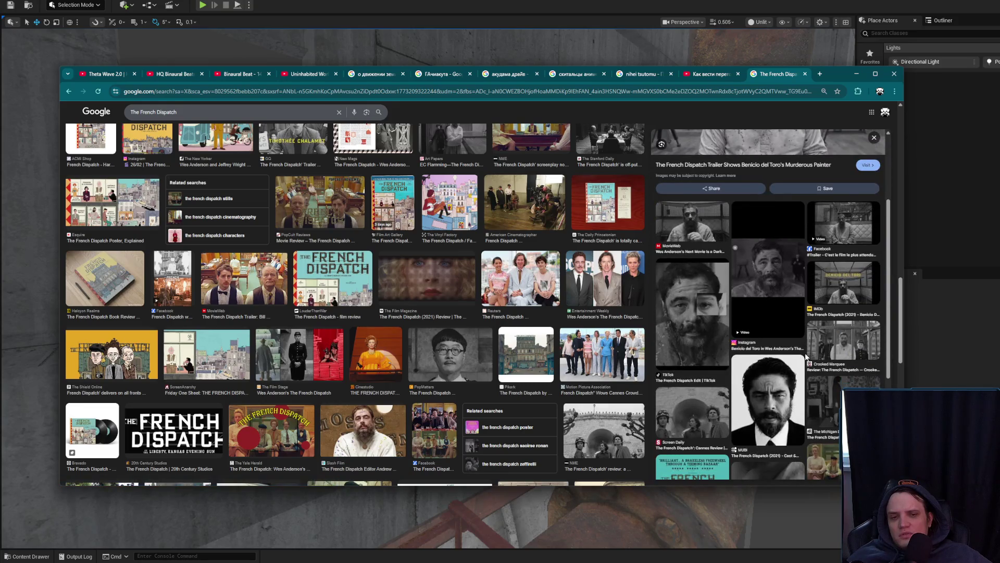
scroll(496, 309, down, 4)
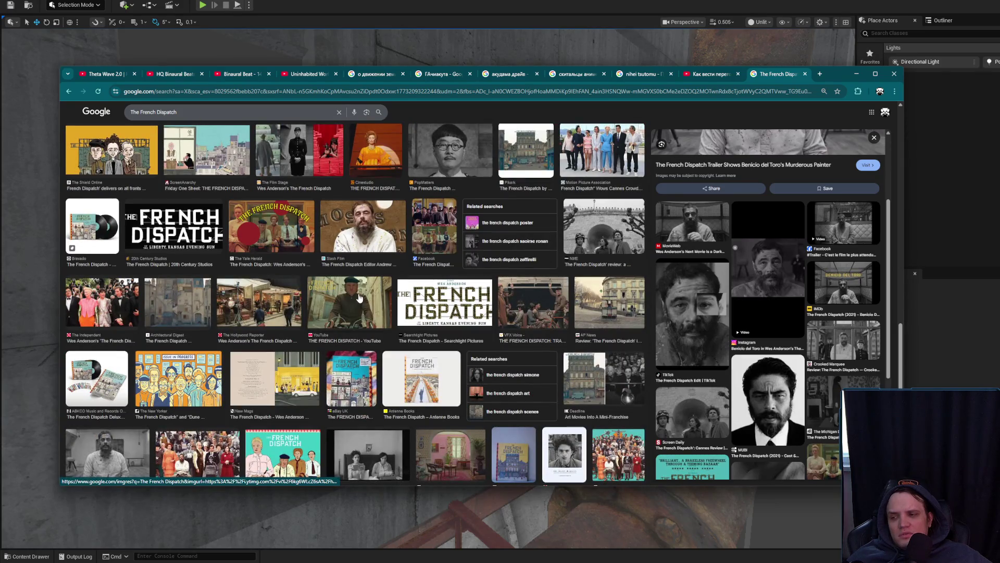
scroll(358, 298, down, 2)
scroll(359, 300, down, 4)
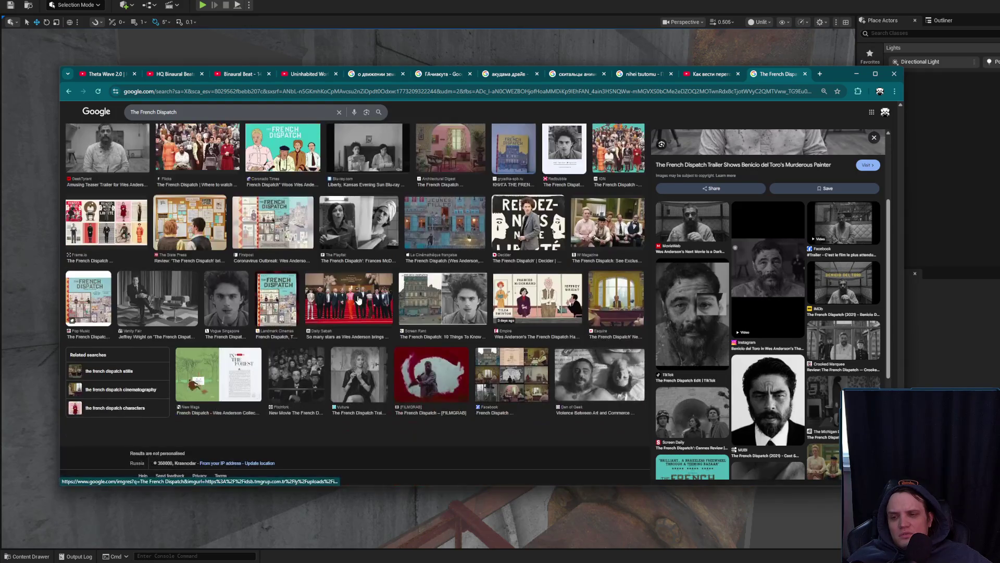
scroll(360, 299, up, 3)
click(108, 298)
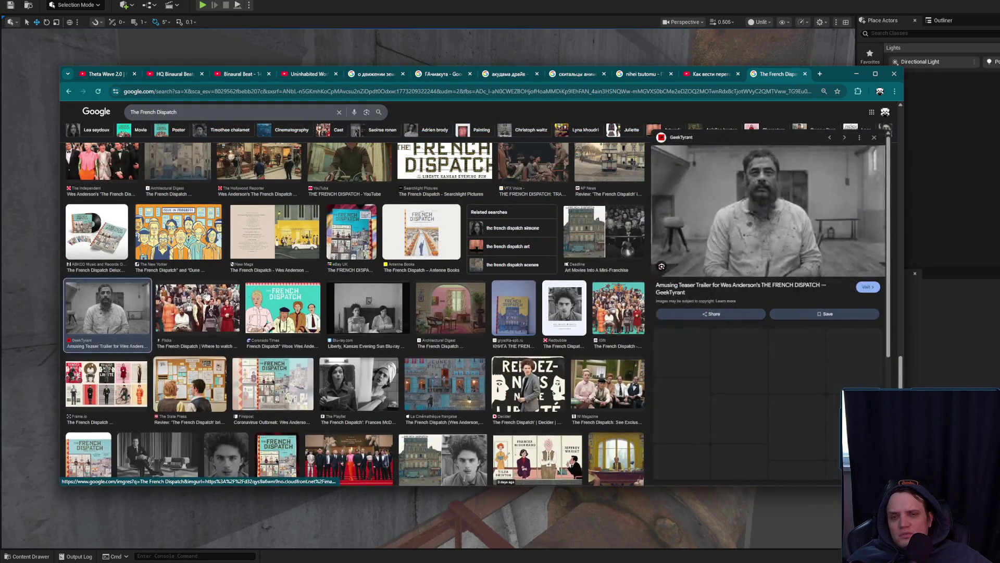
middle_click(763, 76)
Scroll the YouTube home feed down and back up, then minimize Chrome to reveal the pipe level
click(113, 115)
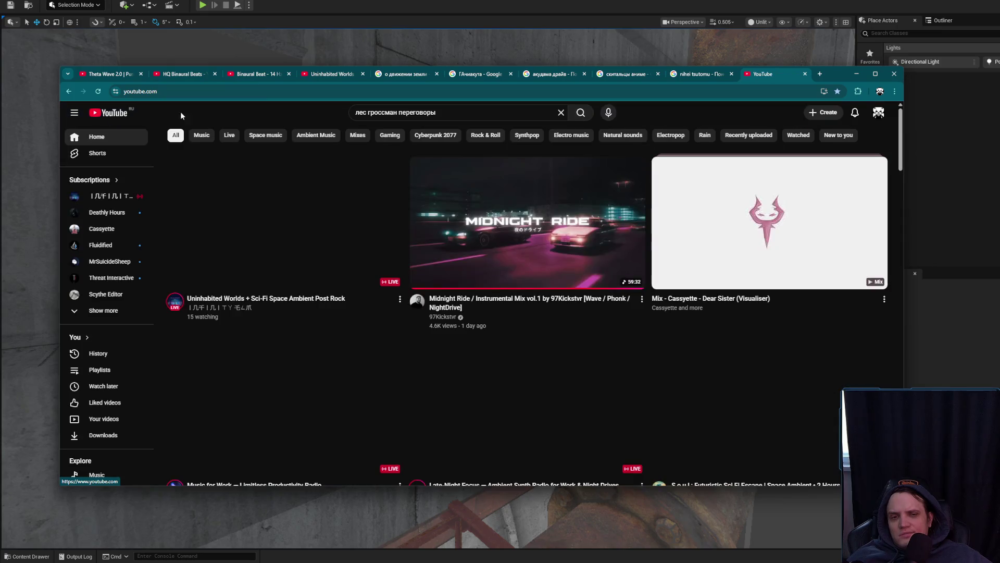
scroll(759, 223, down, 5)
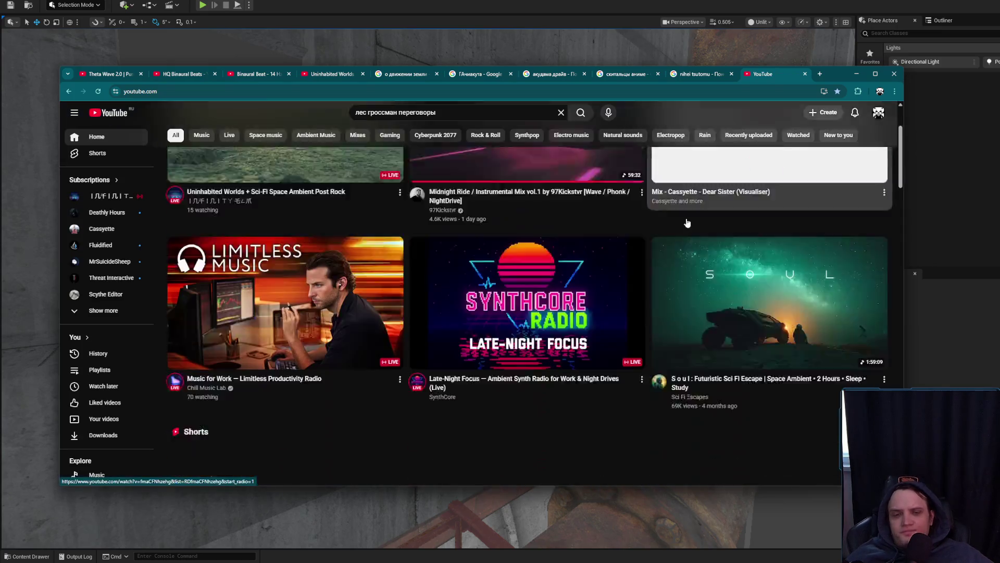
scroll(746, 221, down, 6)
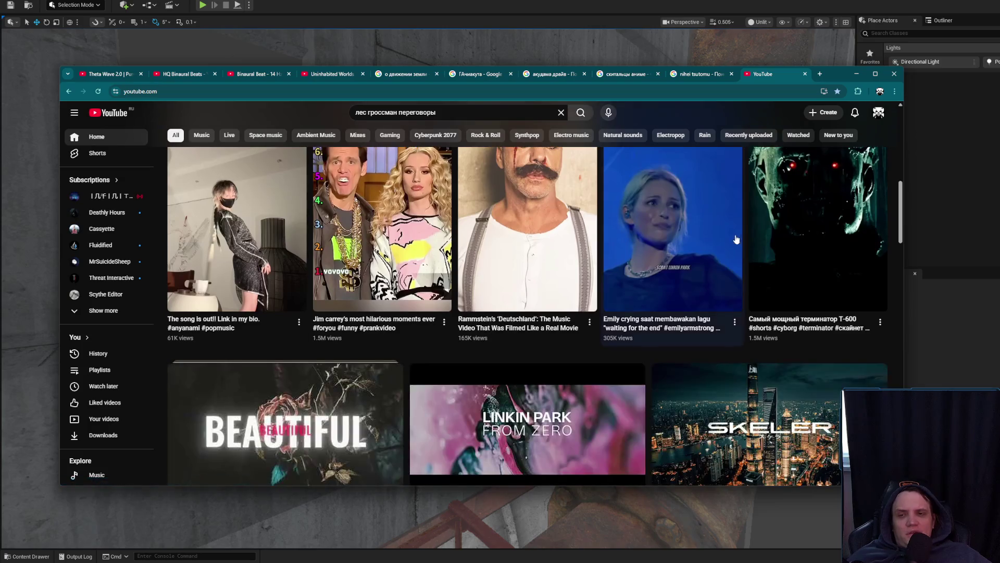
scroll(744, 249, down, 2)
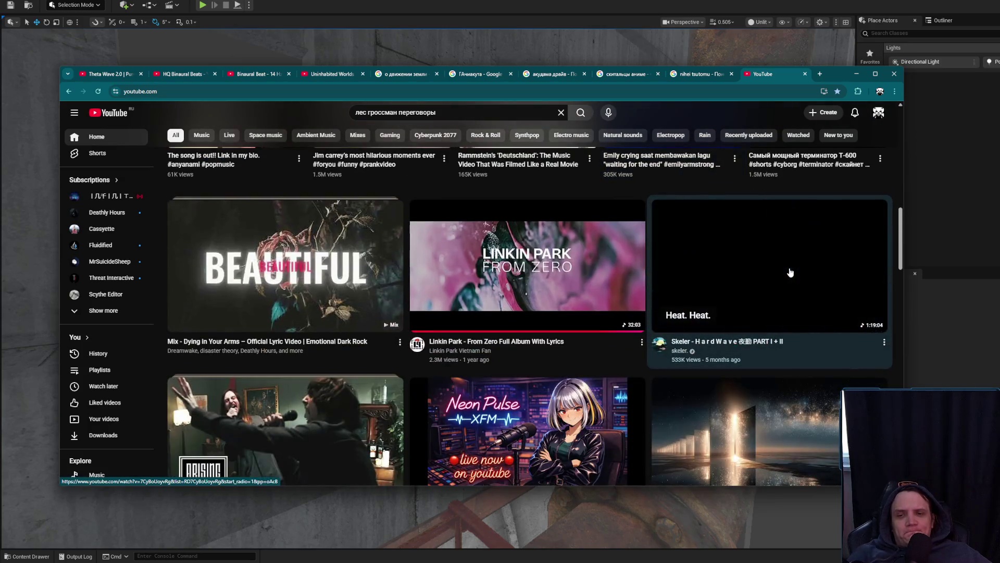
scroll(794, 247, up, 4)
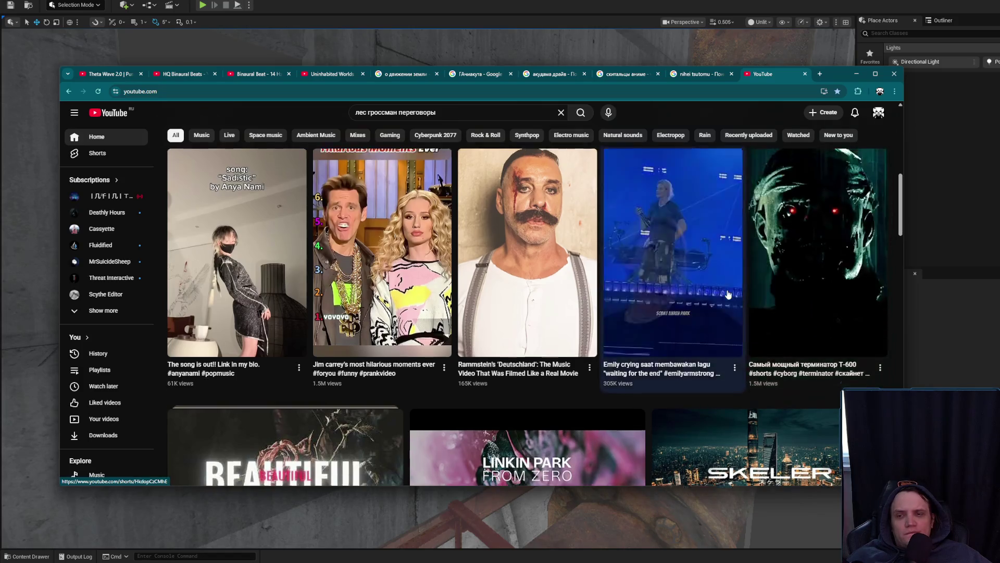
scroll(728, 296, up, 5)
scroll(728, 295, up, 3)
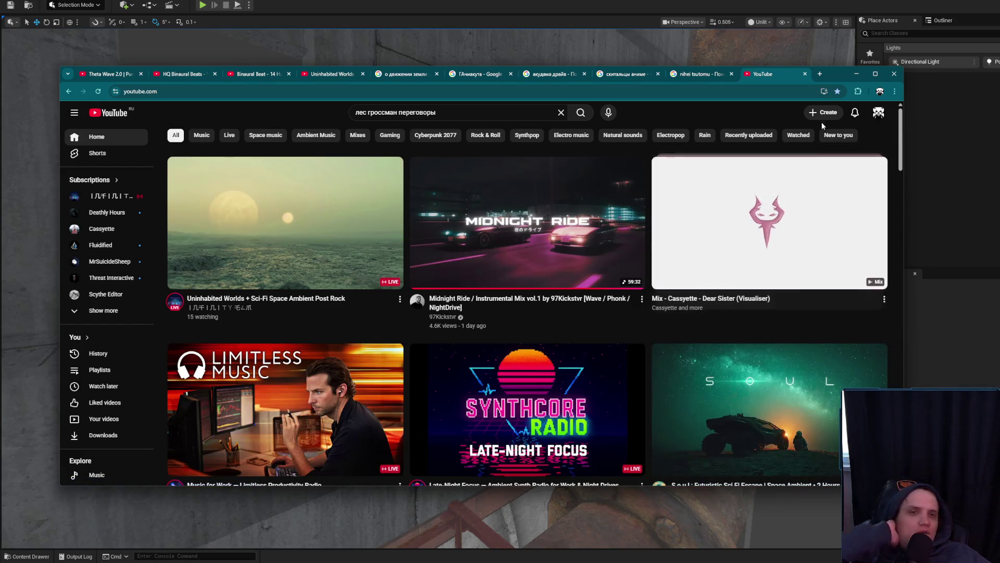
click(857, 74)
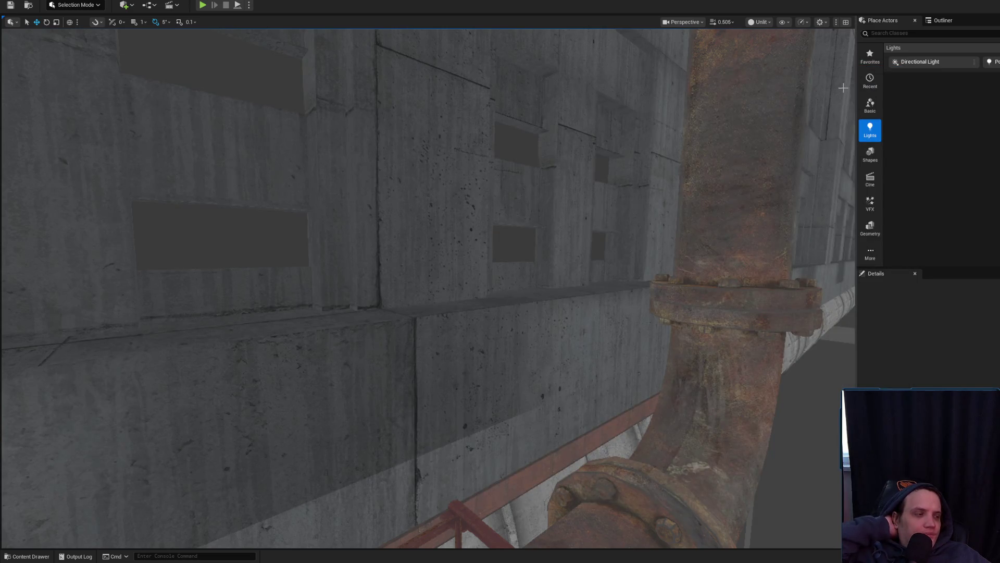
drag(828, 203, 670, 254)
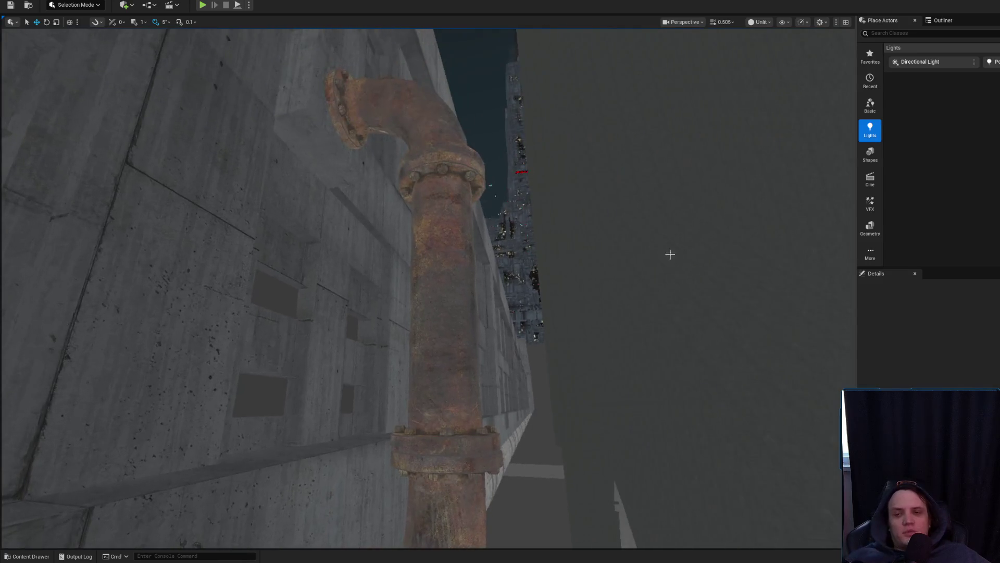
mouse_move(619, 273)
mouse_down()
mouse_move(521, 188)
mouse_move(500, 214)
mouse_up()
mouse_move(514, 267)
mouse_down()
mouse_move(319, 312)
mouse_move(361, 313)
mouse_up()
click(320, 313)
mouse_move(428, 287)
mouse_down()
mouse_move(396, 269)
mouse_move(694, 340)
mouse_move(272, 396)
mouse_move(290, 340)
mouse_move(296, 419)
mouse_move(402, 409)
mouse_move(417, 357)
mouse_move(542, 237)
mouse_up()
scroll(427, 287, up, 2)
scroll(469, 287, down, 2)
scroll(588, 354, up, 1)
scroll(291, 359, up, 1)
scroll(323, 417, up, 3)
scroll(412, 367, down, 2)
scroll(422, 352, down, 2)
scroll(443, 336, down, 2)
scroll(453, 326, down, 1)
scroll(493, 287, up, 2)
scroll(505, 274, up, 1)
scroll(516, 263, up, 1)
scroll(524, 255, down, 2)
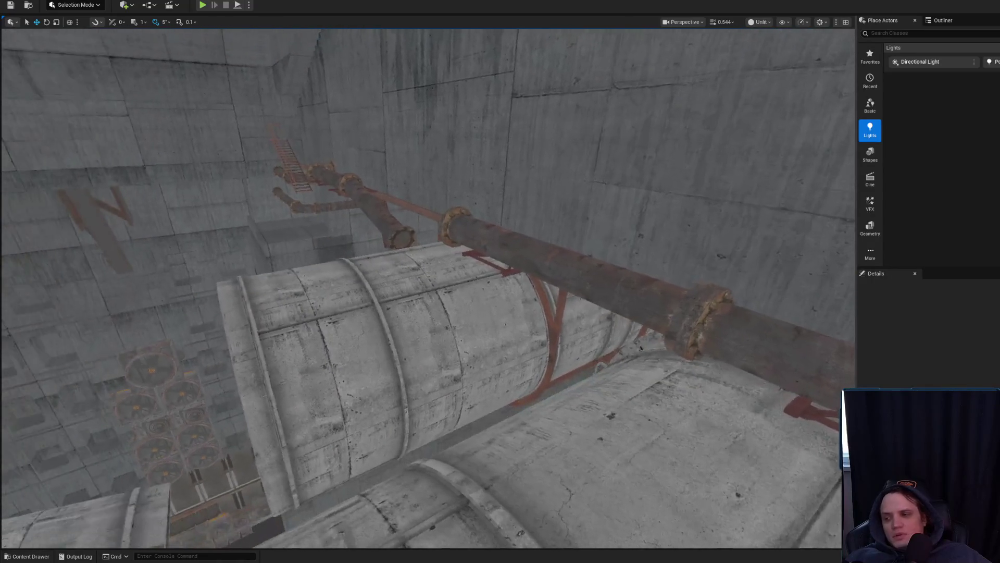
drag(286, 339, 286, 339)
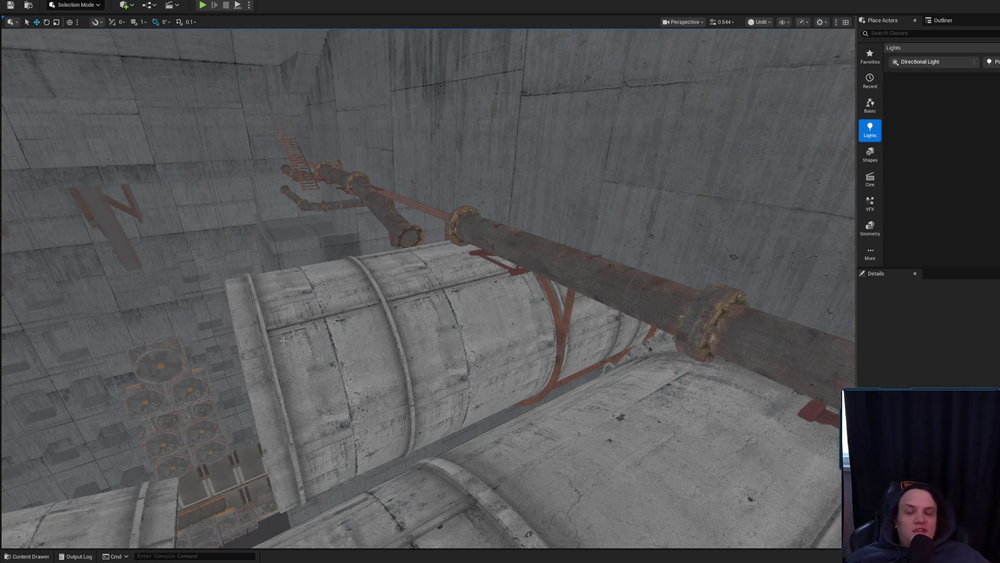
mouse_move(280, 337)
mouse_down()
mouse_move(254, 240)
mouse_move(474, 251)
mouse_move(411, 291)
mouse_move(430, 411)
mouse_up()
Select the concrete ductwork tank, then play-test the level in the editor and stop
right_click(429, 411)
key(Escape)
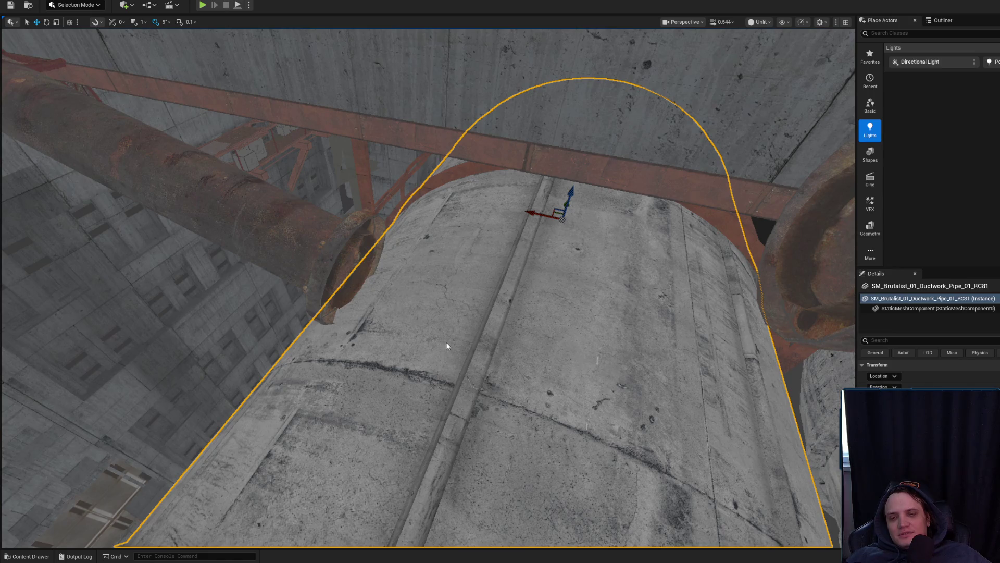
key(alt+p)
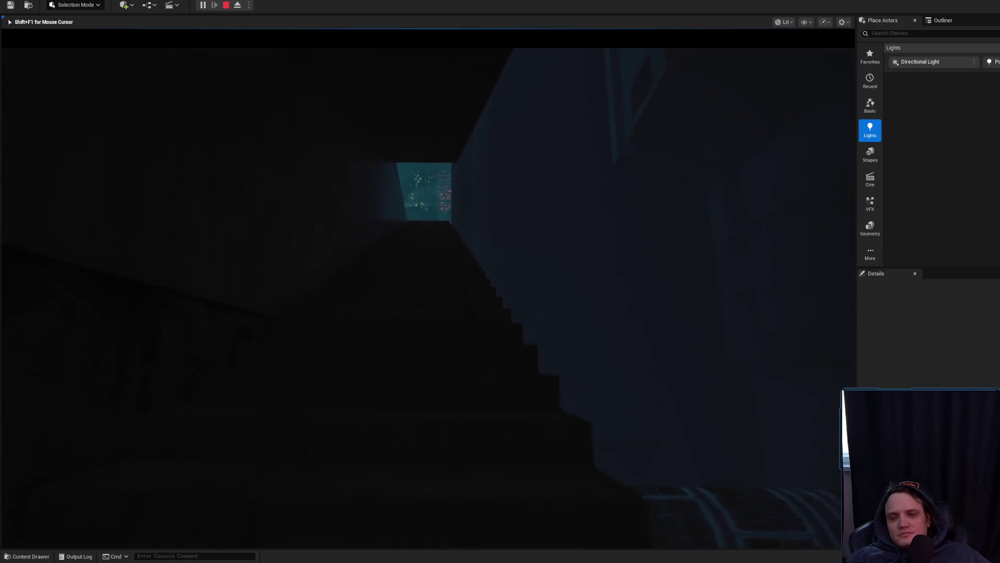
key(shift+F1)
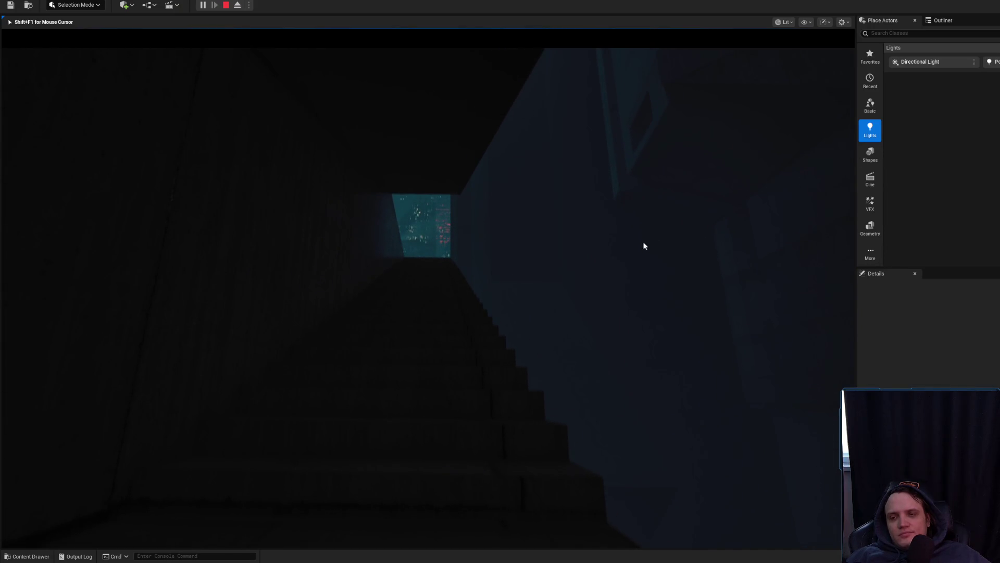
key(Escape)
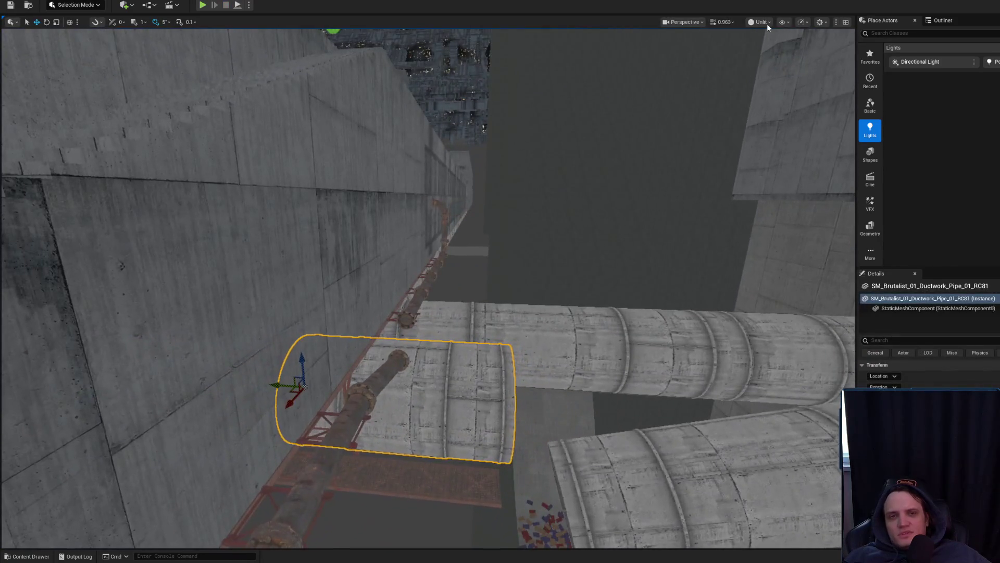
Switch the viewport from Unlit to Lit, fly down the pipe corridor, then return to Chrome's new tab
click(765, 23)
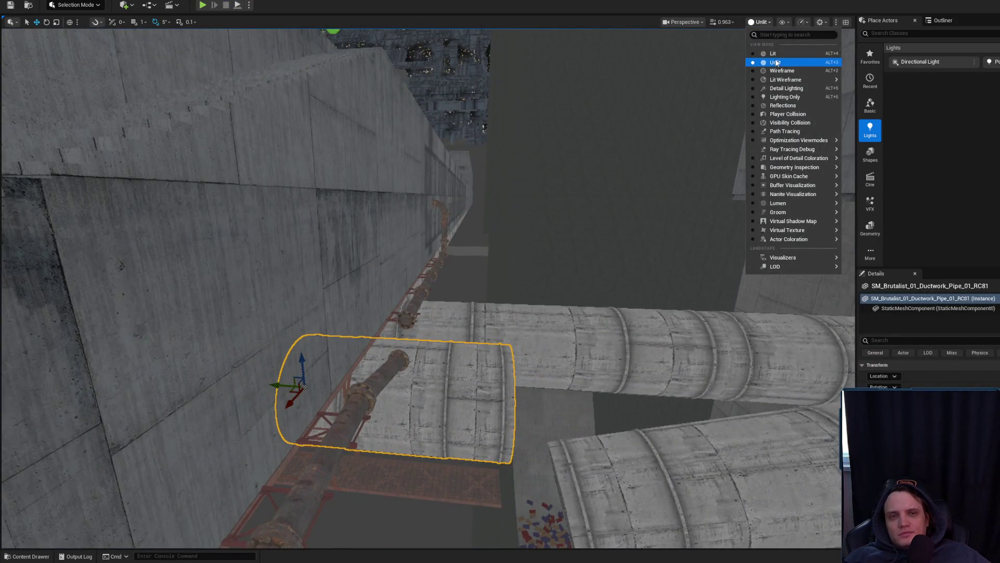
click(774, 54)
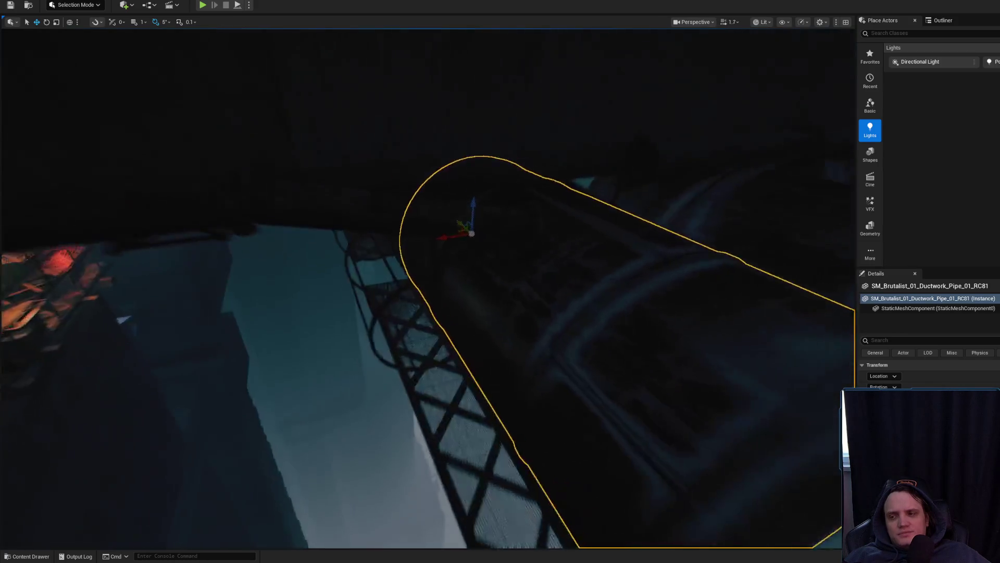
scroll(427, 287, up, 2)
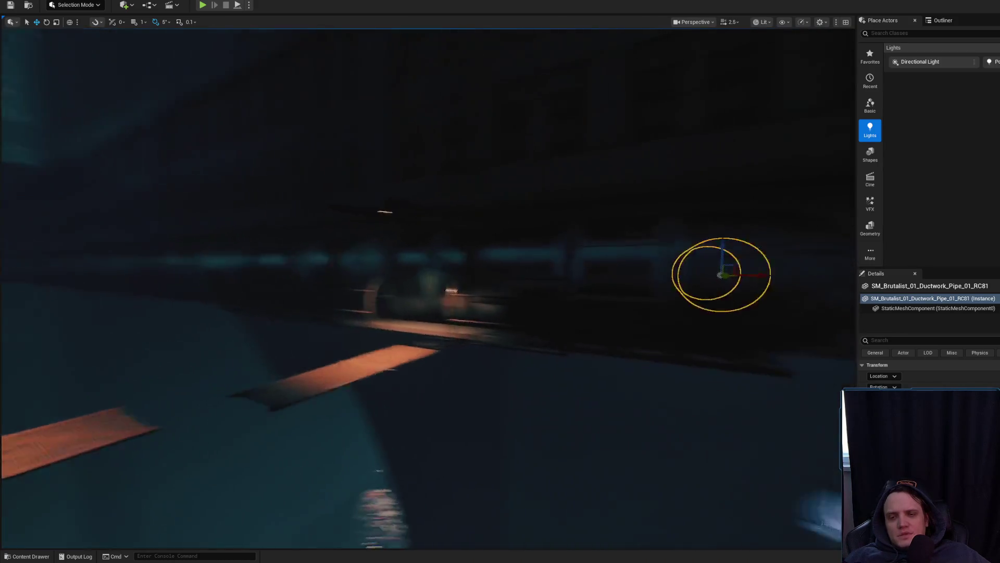
mouse_move(560, 179)
mouse_down()
mouse_move(521, 135)
mouse_move(562, 188)
mouse_move(561, 167)
mouse_move(561, 201)
mouse_move(560, 188)
mouse_up()
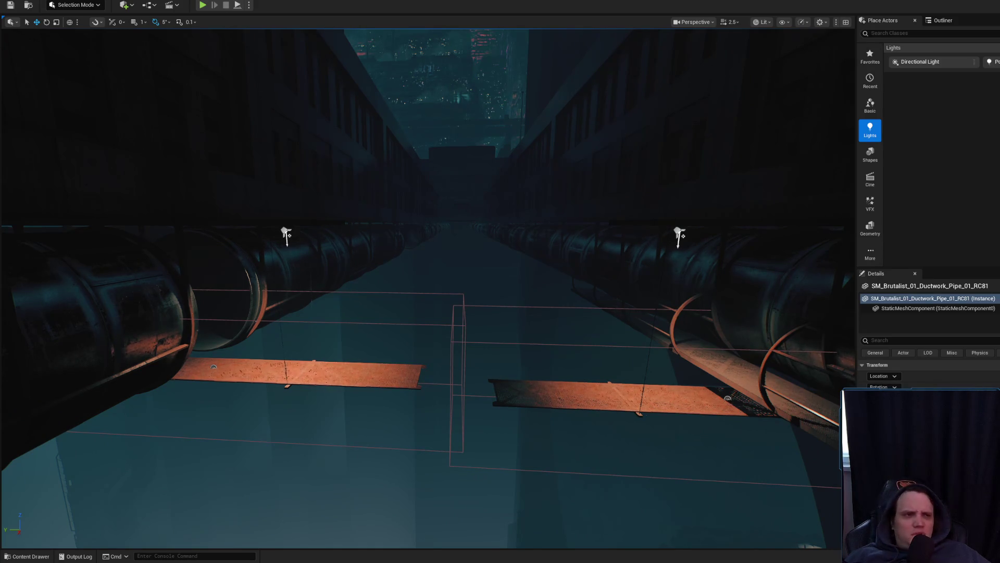
key(alt+Tab)
click(820, 74)
Search Google for 'Амот Гетт'
text(Амот)
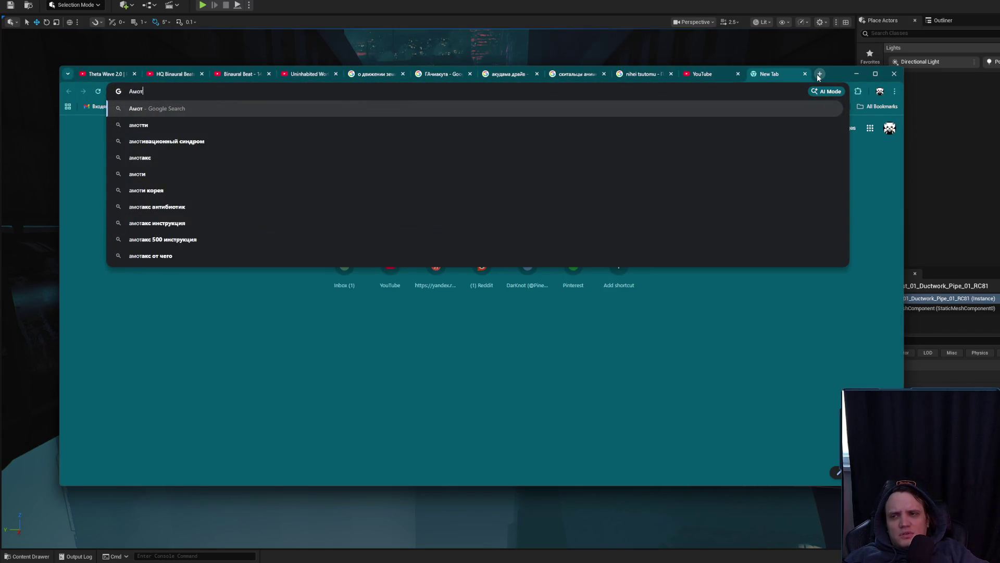
text( Гетт)
key(Return)
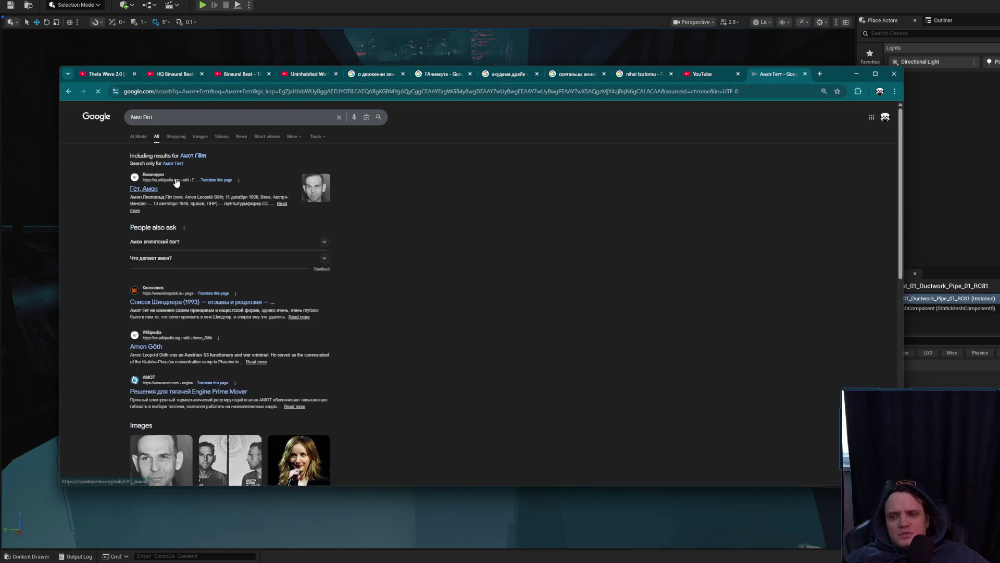
key(alt+Tab)
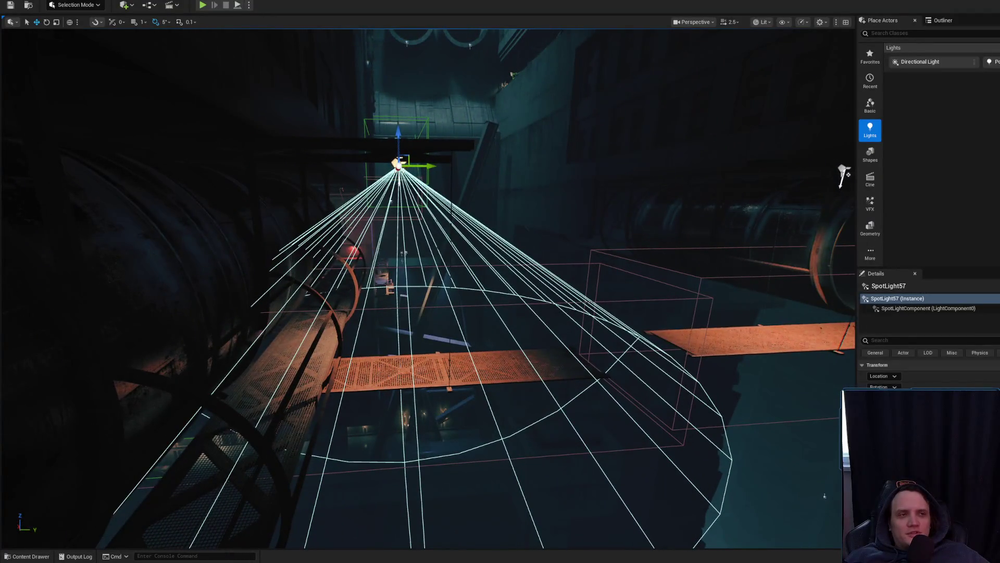
key(alt+Tab)
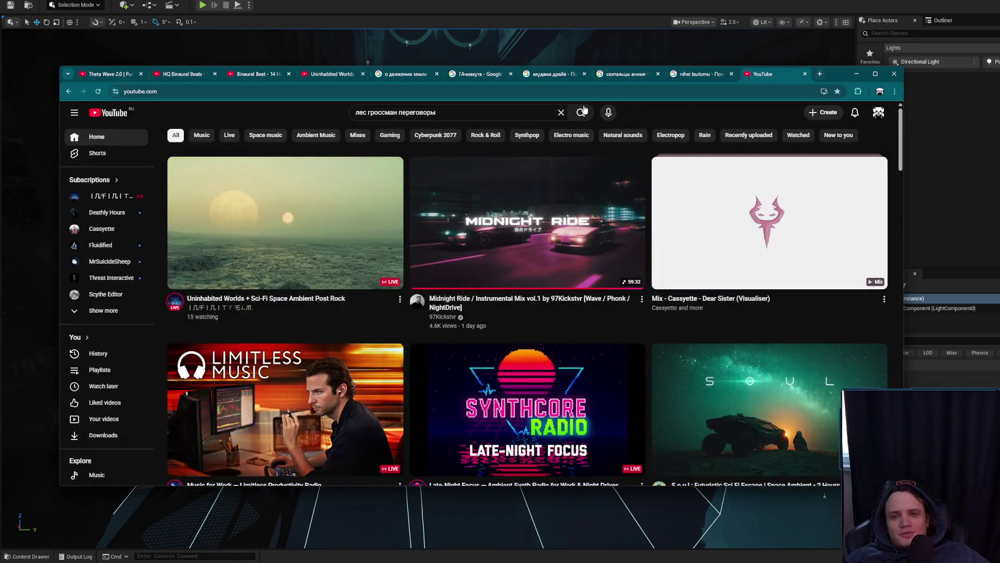
Search YouTube for 'Griffins Amot get', refine with 'shindlers', and open the Family Guy video
click(495, 111)
text(Griffins Am)
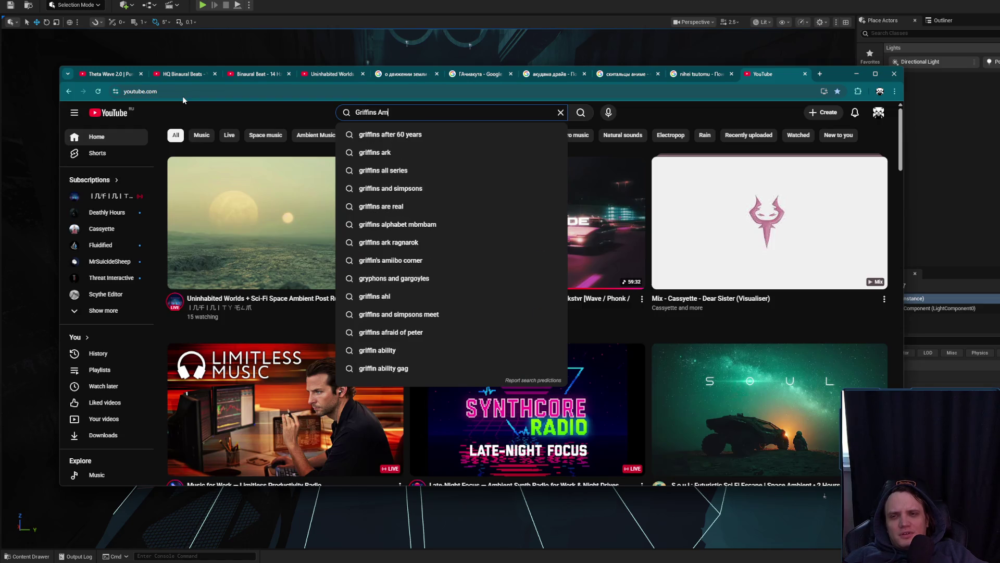
text(ot get)
key(Return)
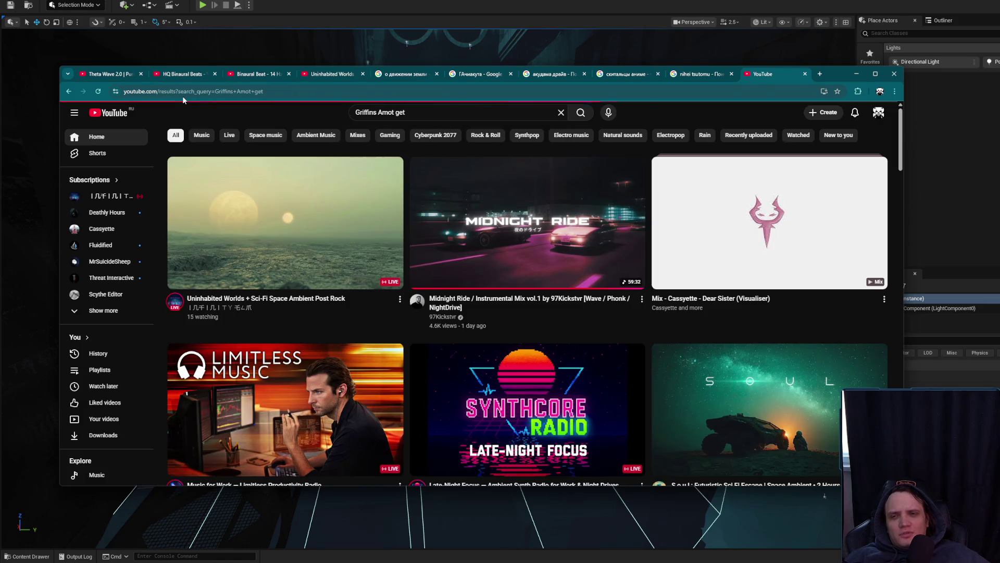
scroll(371, 177, down, 10)
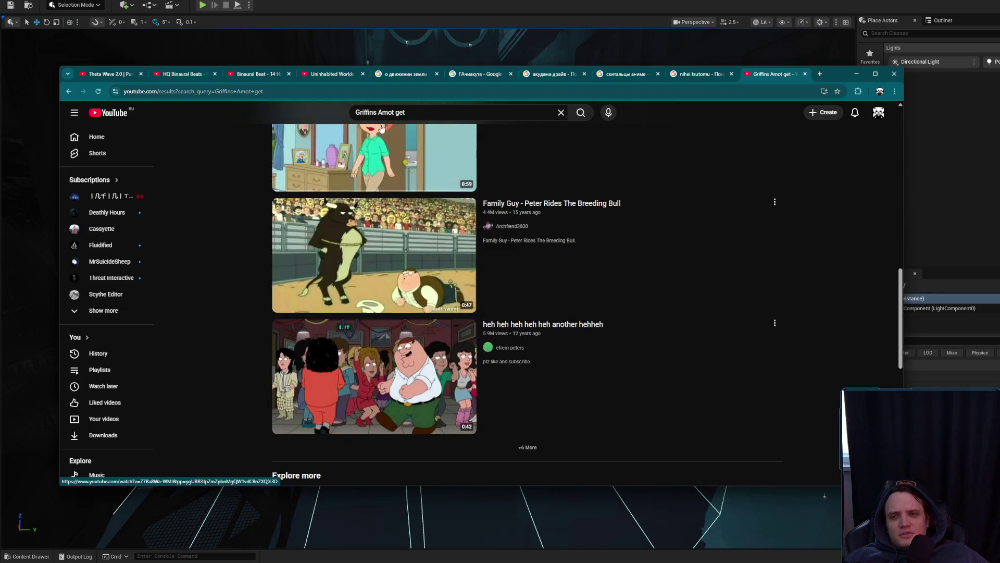
text(sh)
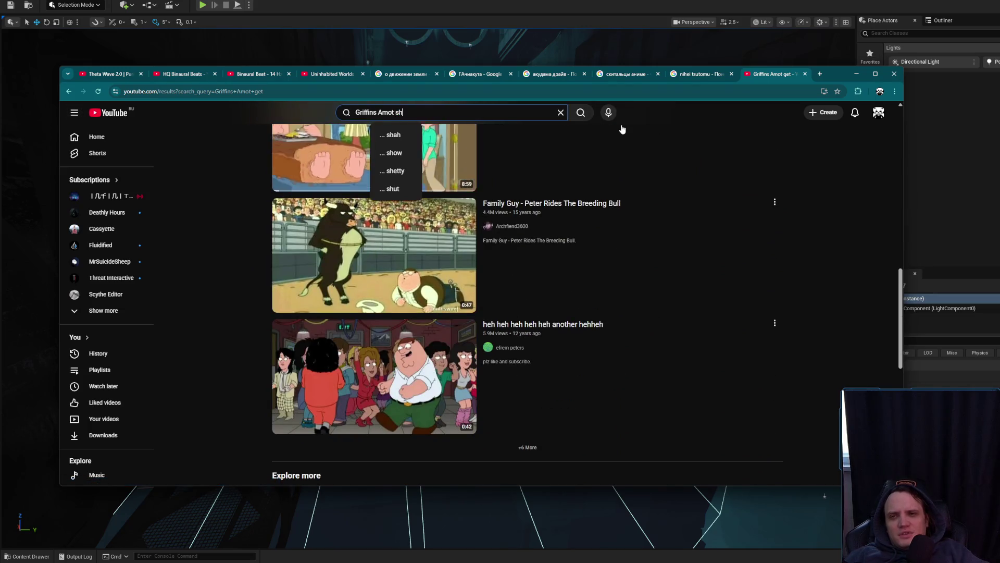
text(indlers list)
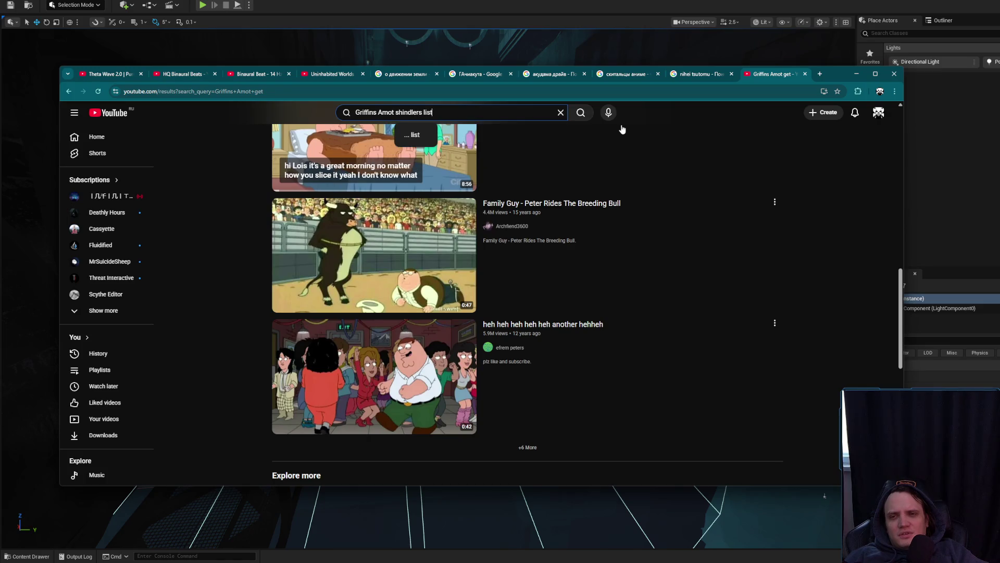
key(Return)
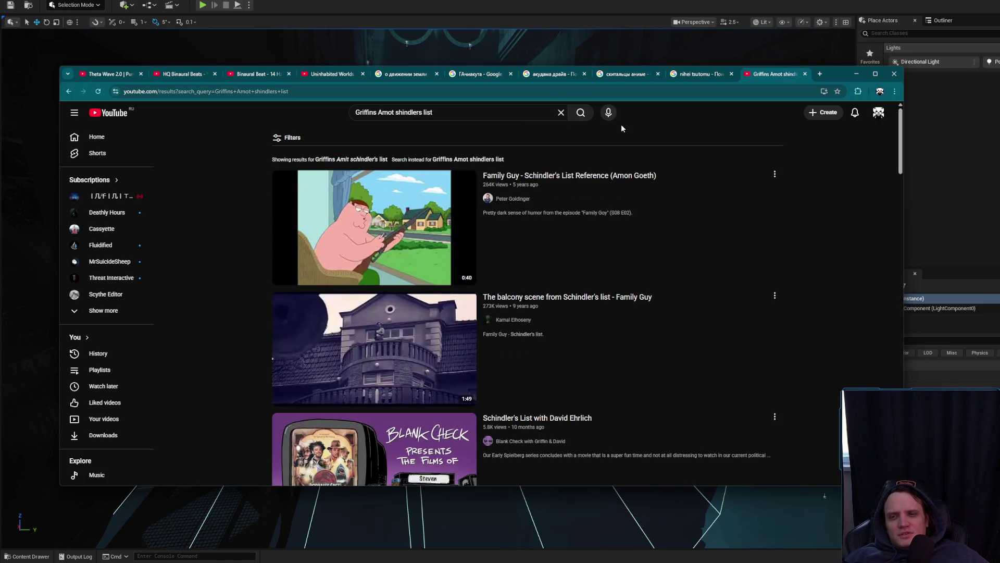
click(367, 259)
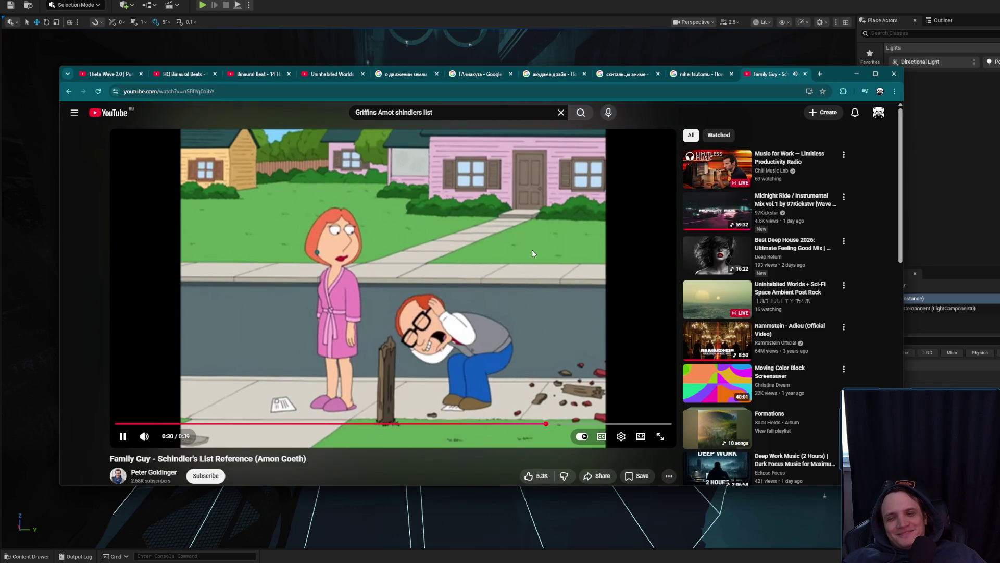
Pause the Family Guy clip, go back to the YouTube home feed, and minimize Chrome
click(495, 282)
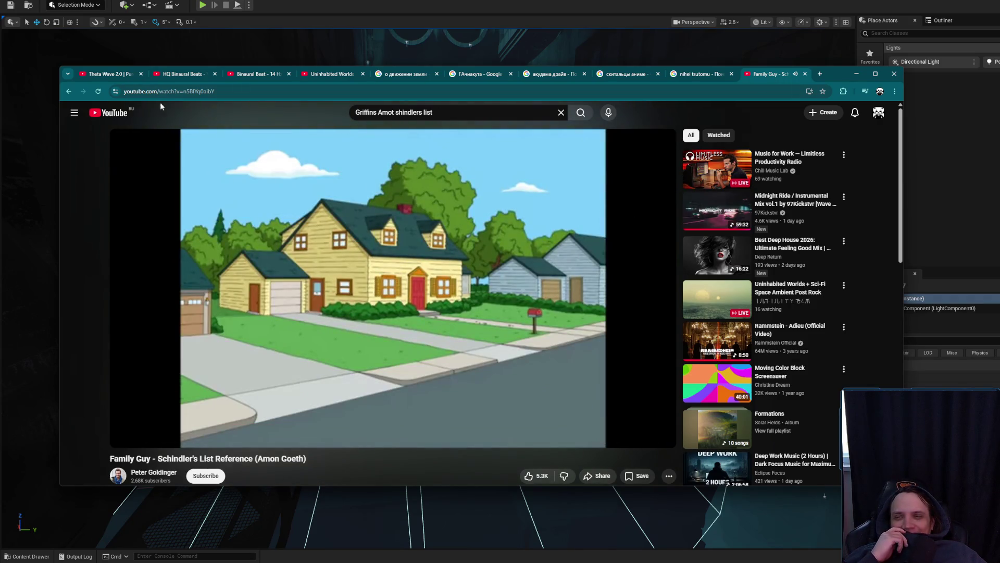
click(129, 115)
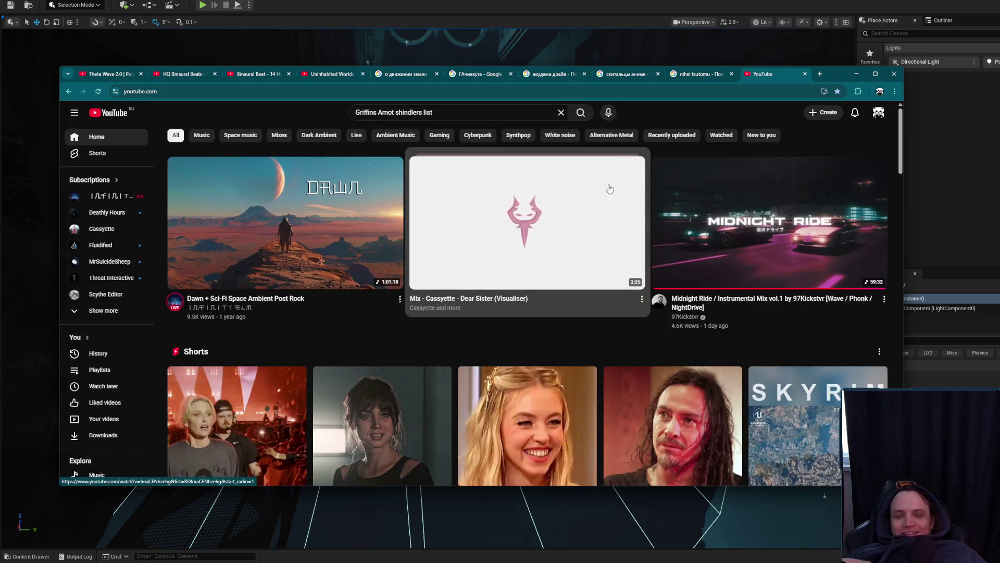
scroll(609, 188, down, 10)
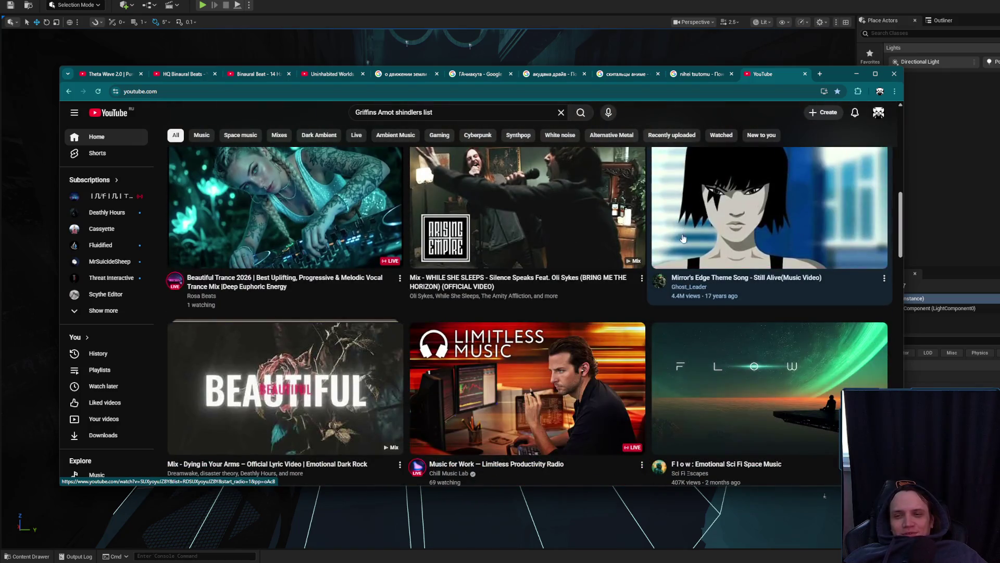
scroll(683, 238, up, 10)
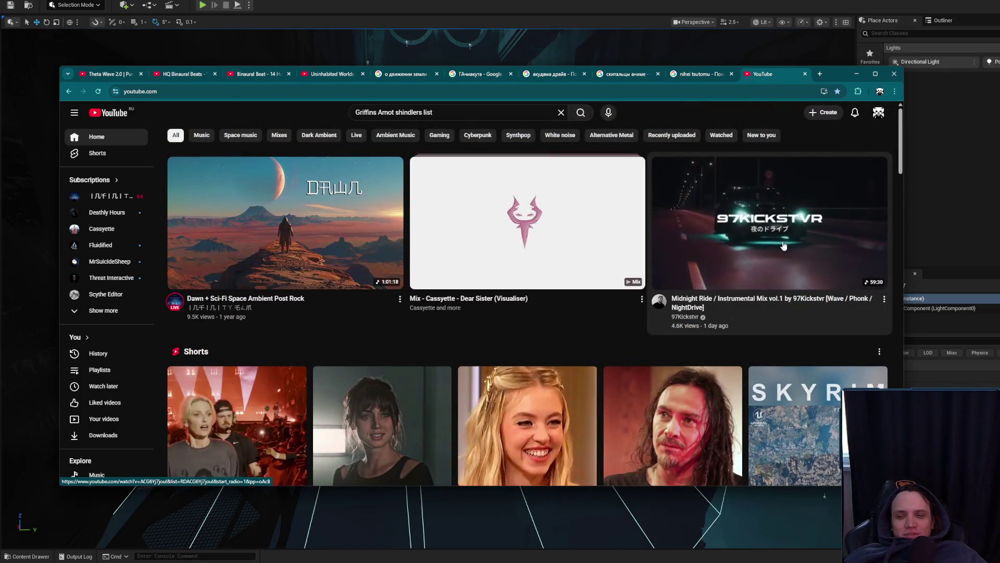
click(855, 77)
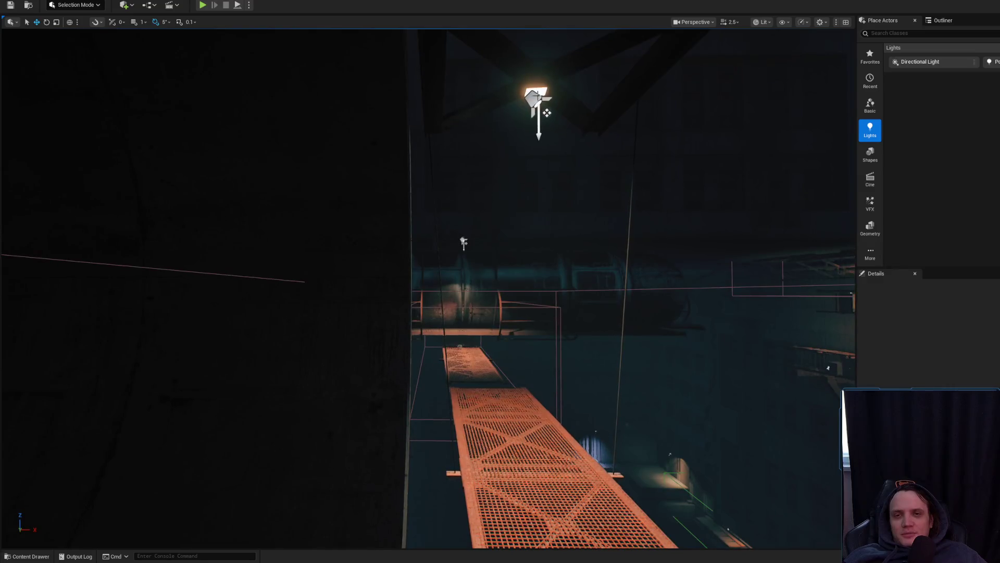
Frame SpotLight57, drag it down toward the catwalk, and orbit in to view its cone
click(547, 112)
key(f)
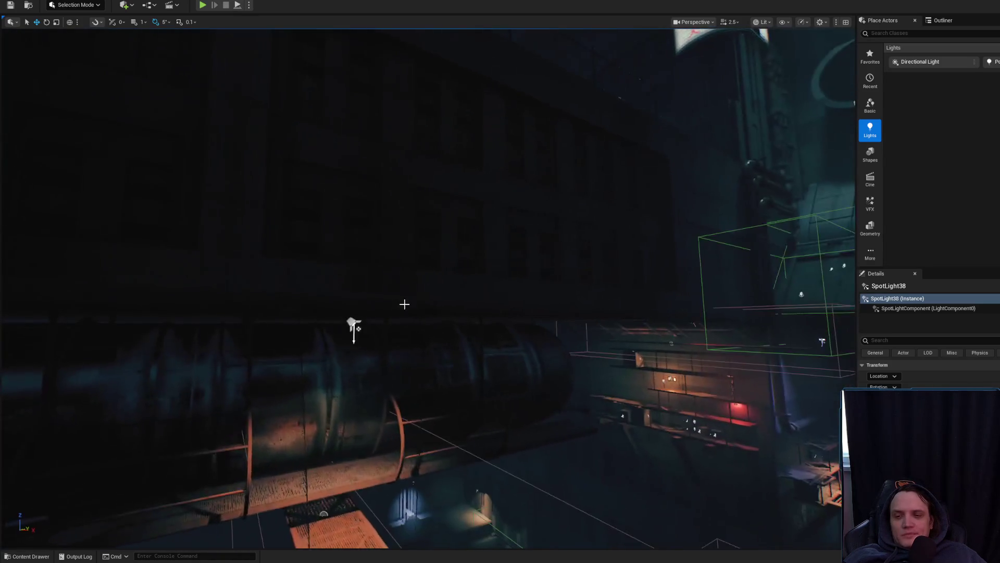
drag(354, 327, 344, 156)
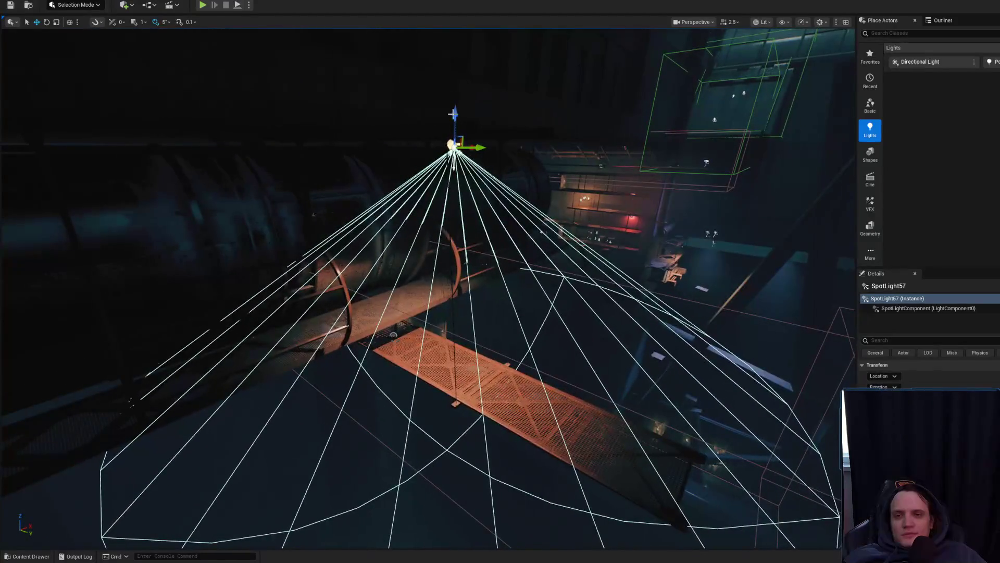
mouse_move(464, 203)
mouse_down()
mouse_move(464, 297)
mouse_move(449, 333)
mouse_move(454, 266)
mouse_move(443, 299)
mouse_move(427, 300)
mouse_up()
scroll(446, 291, down, 5)
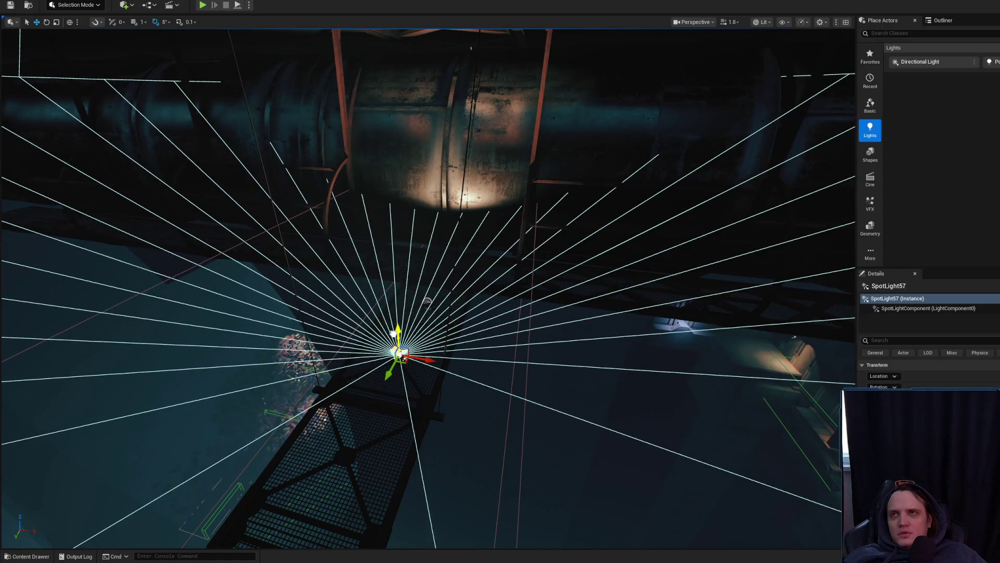
mouse_move(427, 358)
mouse_down()
mouse_move(433, 347)
mouse_move(406, 344)
mouse_move(394, 289)
mouse_move(406, 335)
mouse_move(427, 337)
mouse_up()
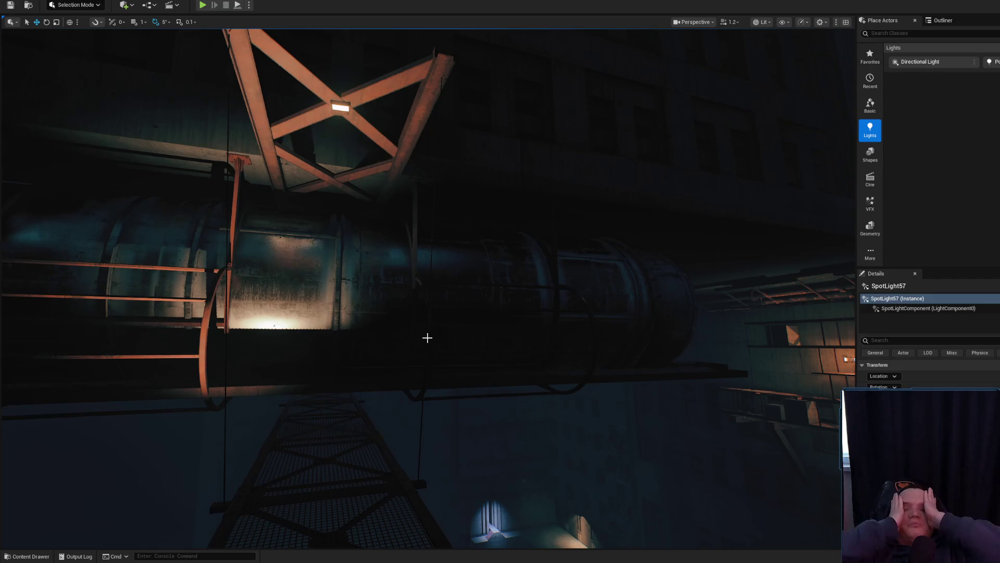
mouse_move(428, 338)
mouse_down()
mouse_move(432, 409)
mouse_move(444, 425)
mouse_move(442, 451)
mouse_move(423, 471)
mouse_move(445, 406)
mouse_move(440, 423)
mouse_move(435, 401)
mouse_move(374, 381)
mouse_move(360, 409)
mouse_move(425, 461)
mouse_move(358, 407)
mouse_move(447, 428)
mouse_move(354, 400)
mouse_move(447, 411)
mouse_move(365, 388)
mouse_move(444, 439)
mouse_move(368, 383)
mouse_move(389, 464)
mouse_move(446, 443)
mouse_move(360, 404)
mouse_move(401, 461)
mouse_move(440, 451)
mouse_move(447, 429)
mouse_move(370, 456)
mouse_move(430, 456)
mouse_move(441, 443)
mouse_move(403, 473)
mouse_move(392, 466)
mouse_move(446, 432)
mouse_move(448, 417)
mouse_move(447, 429)
mouse_move(402, 403)
mouse_move(391, 417)
mouse_move(338, 434)
mouse_move(355, 415)
mouse_move(369, 363)
mouse_move(443, 401)
mouse_move(400, 402)
mouse_up()
Move SpotLight57 to a new spot near the large pipe
key(w)
key(e)
key(w)
scroll(393, 394, down, 3)
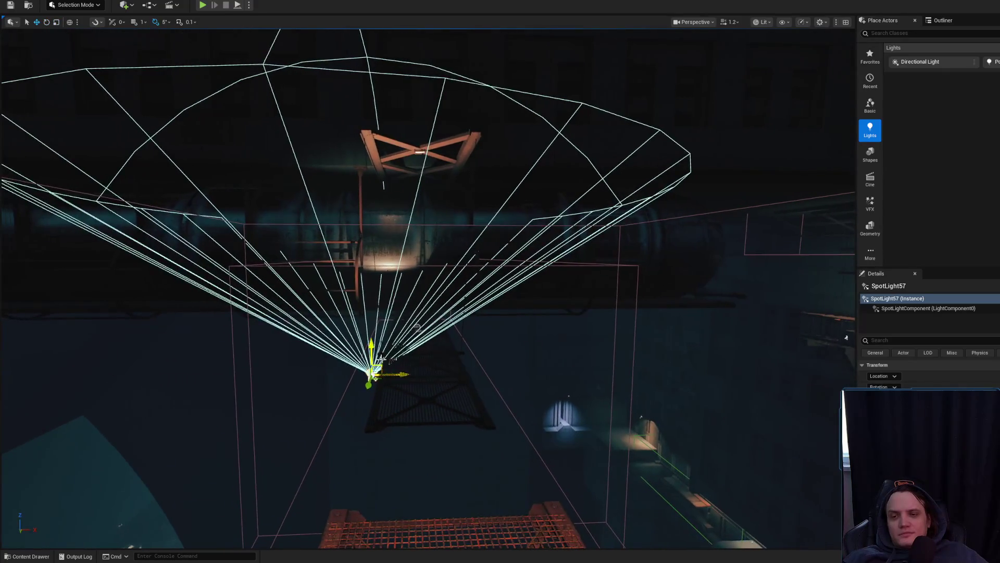
mouse_move(376, 369)
mouse_down()
mouse_move(380, 405)
mouse_move(409, 358)
mouse_move(380, 355)
mouse_move(373, 310)
mouse_move(235, 317)
mouse_move(266, 355)
mouse_move(243, 359)
mouse_up()
Raise SpotLight57 above the pipe and tilt its cone about 5 degrees downward onto it
key(e)
key(r)
drag(266, 313, 266, 282)
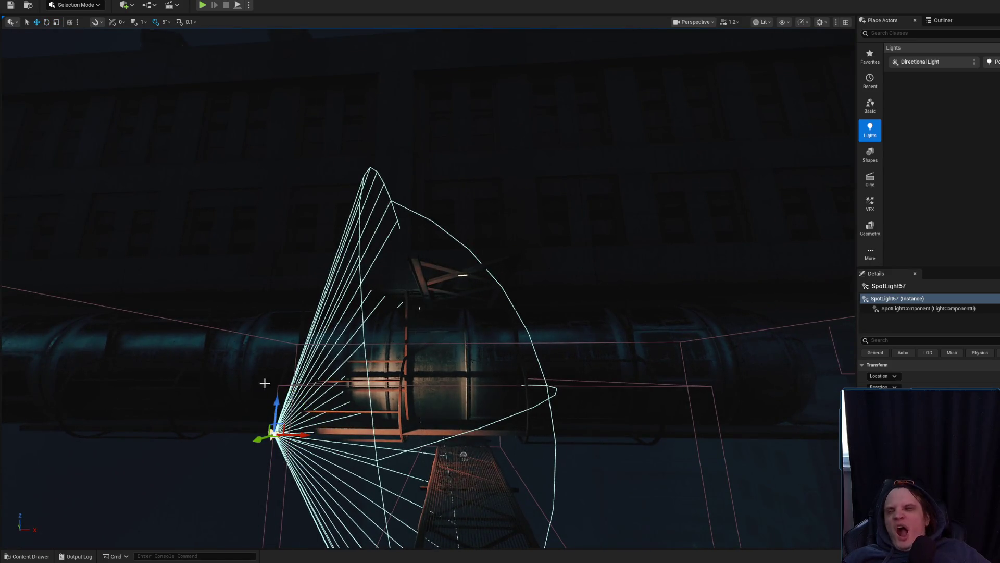
drag(277, 406, 303, 209)
drag(317, 252, 320, 262)
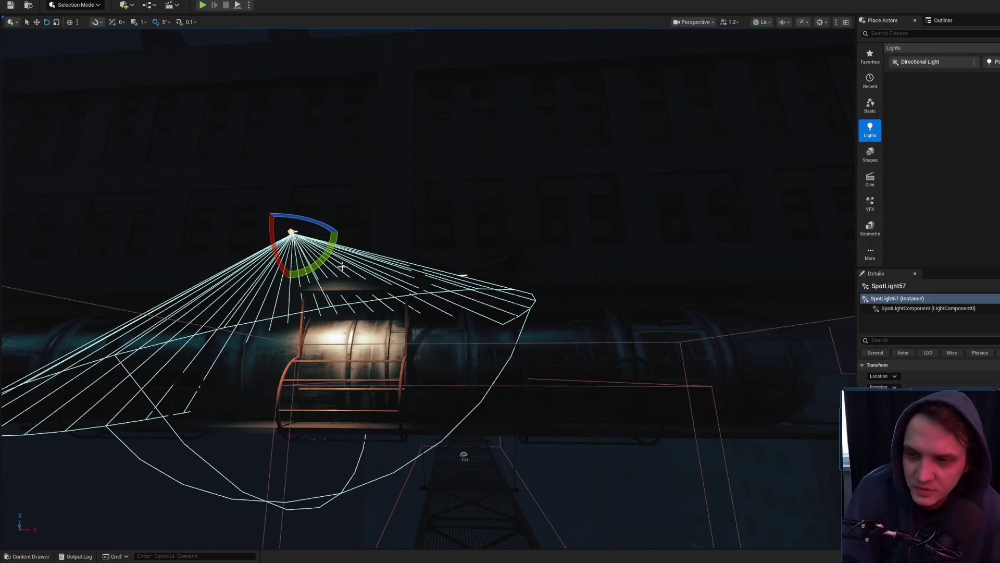
drag(321, 263, 339, 230)
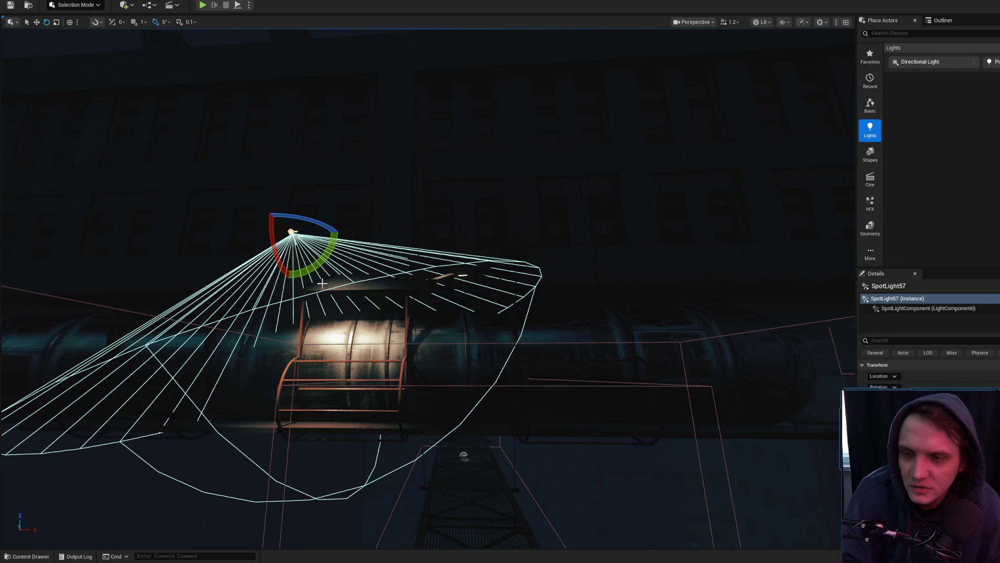
Tilt SpotLight57 to -20 degrees and preview the lit pipe in Game View
mouse_move(320, 270)
mouse_down()
mouse_move(339, 245)
mouse_move(337, 223)
mouse_move(419, 218)
mouse_move(392, 217)
mouse_up()
key(g)
key(g)
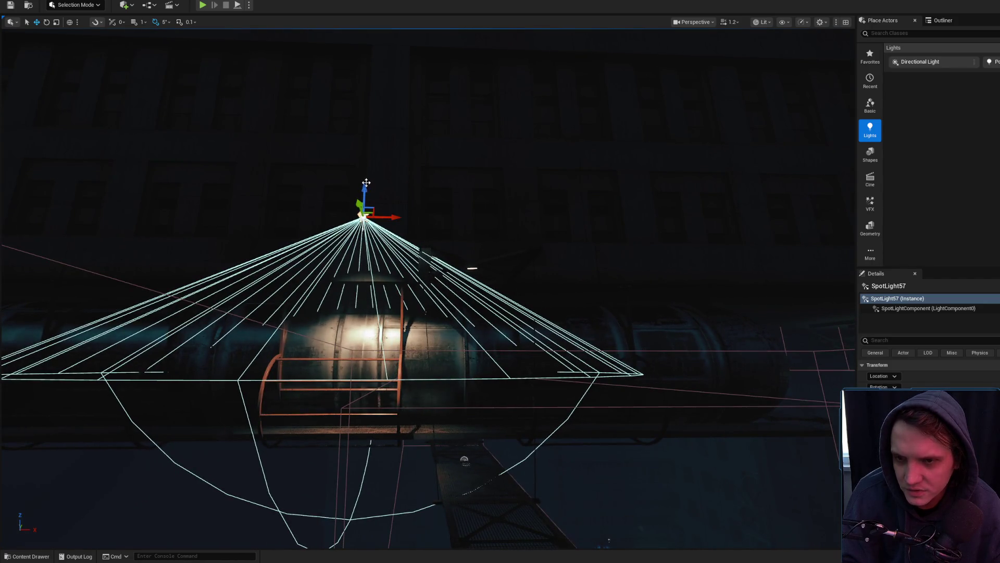
key(g)
scroll(393, 207, up, 5)
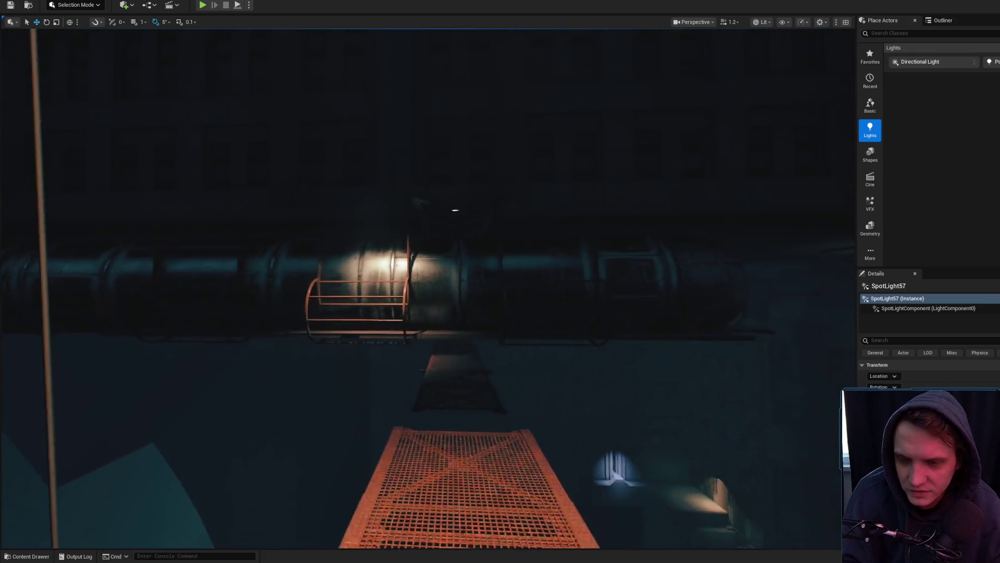
scroll(426, 195, up, 3)
key(g)
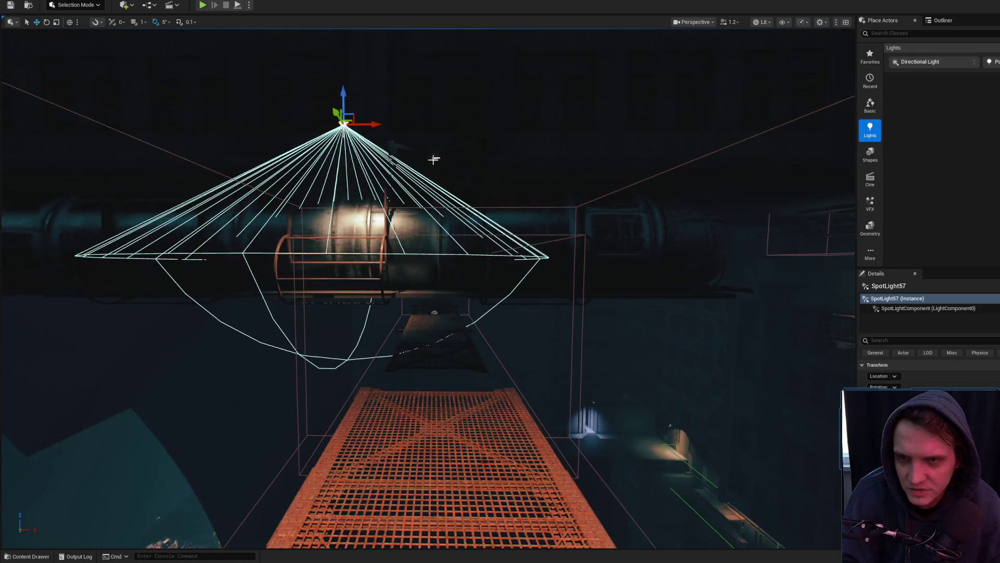
Select the SM_CyberLight95 fixture mesh above the pipe and pull back for a wider look
click(435, 156)
scroll(440, 151, up, 5)
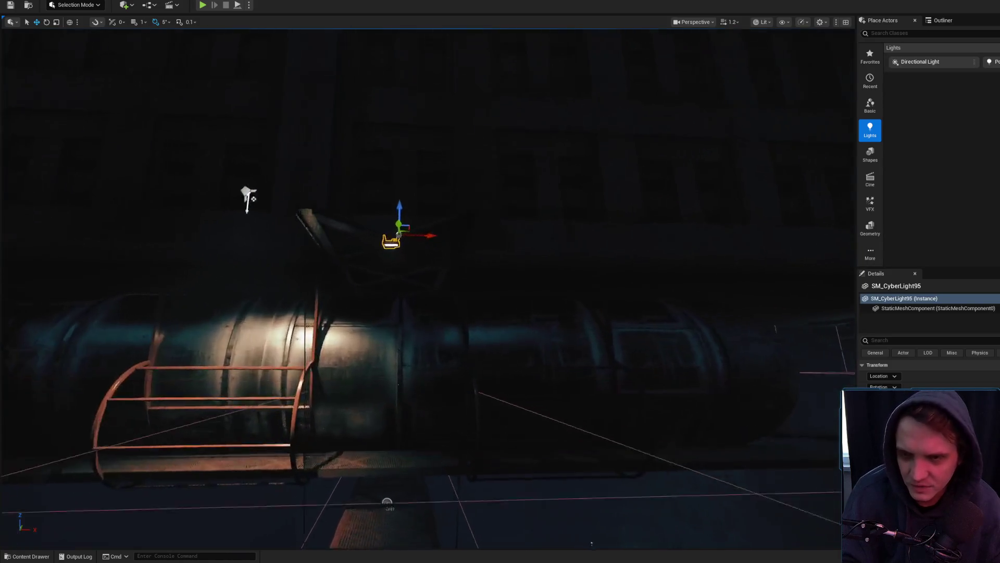
drag(477, 185, 474, 174)
scroll(471, 172, down, 3)
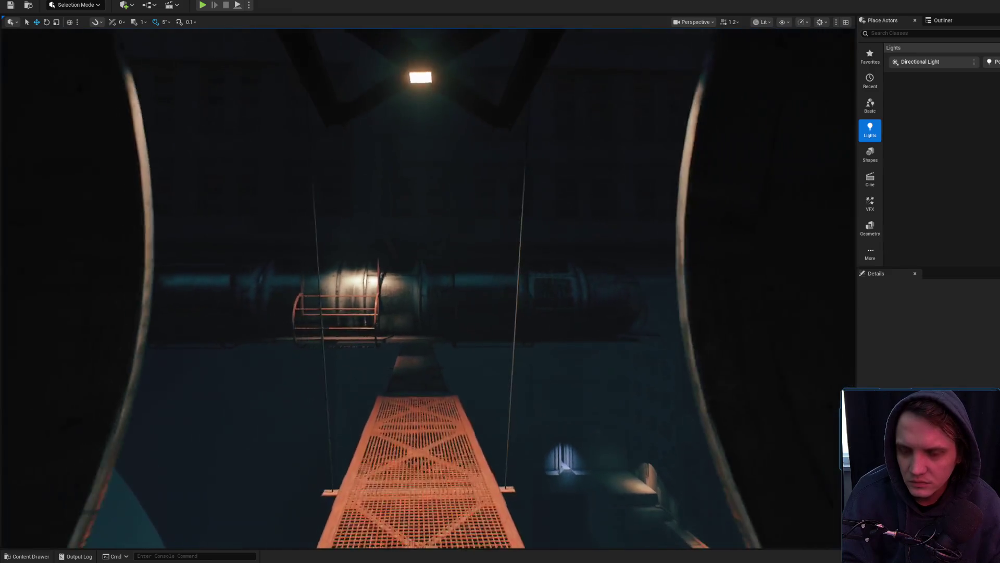
scroll(471, 172, up, 5)
scroll(427, 286, down, 3)
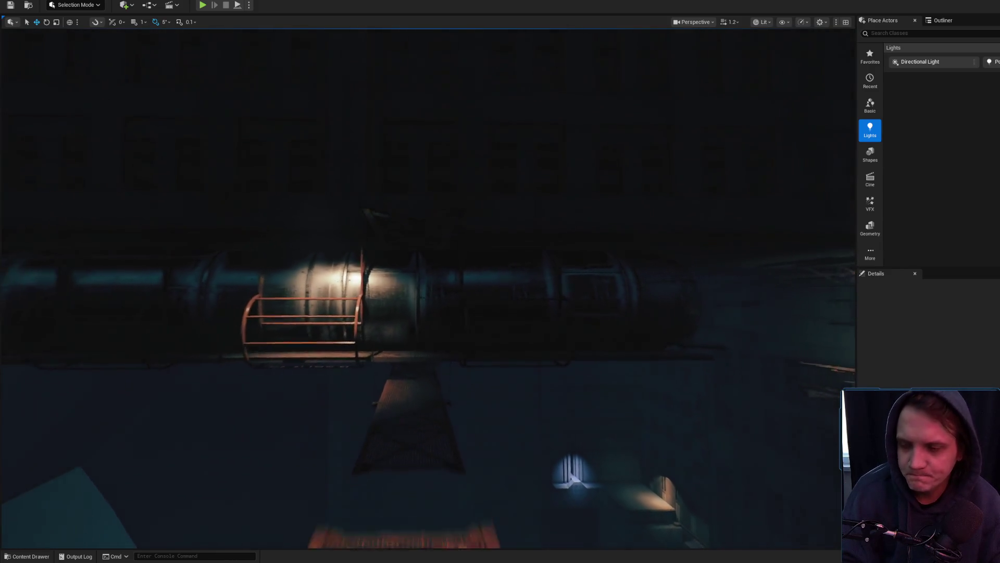
scroll(472, 182, up, 5)
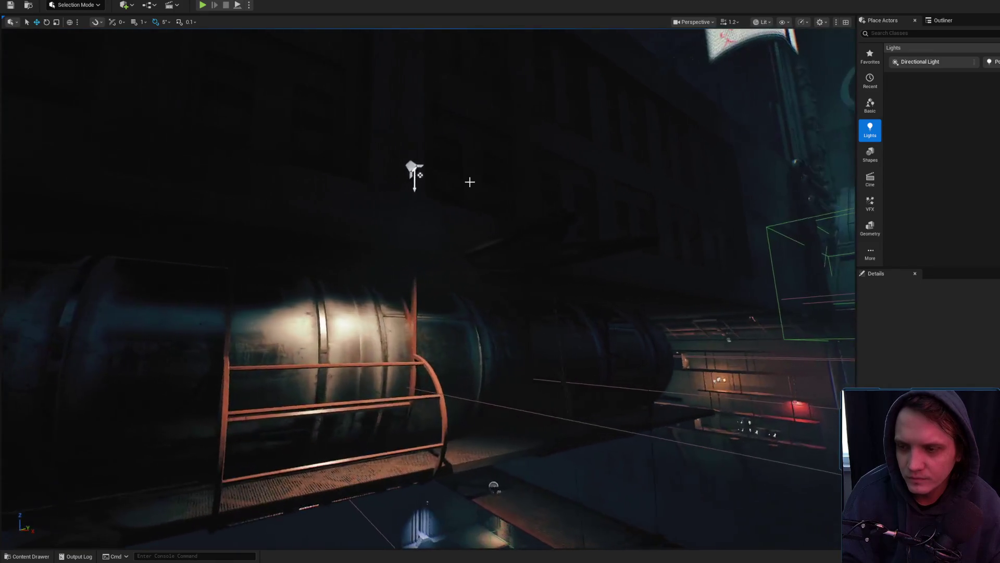
Reselect SpotLight57, undo an accidental sideways move, and return the view to the pipe and catwalk
click(418, 168)
mouse_move(418, 168)
mouse_down()
mouse_move(430, 219)
mouse_move(471, 238)
mouse_up()
scroll(440, 221, up, 5)
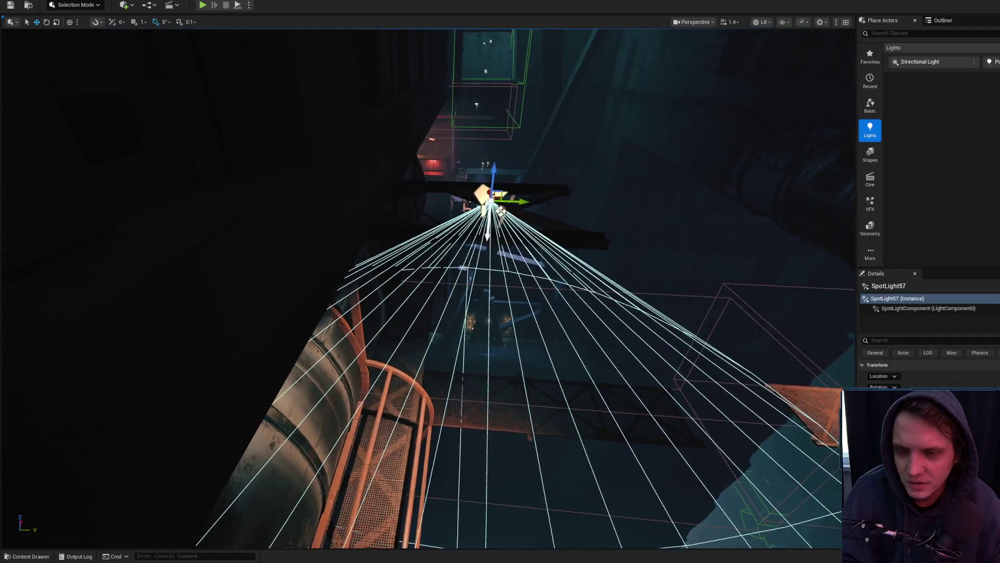
drag(494, 203, 427, 184)
key(ctrl+z)
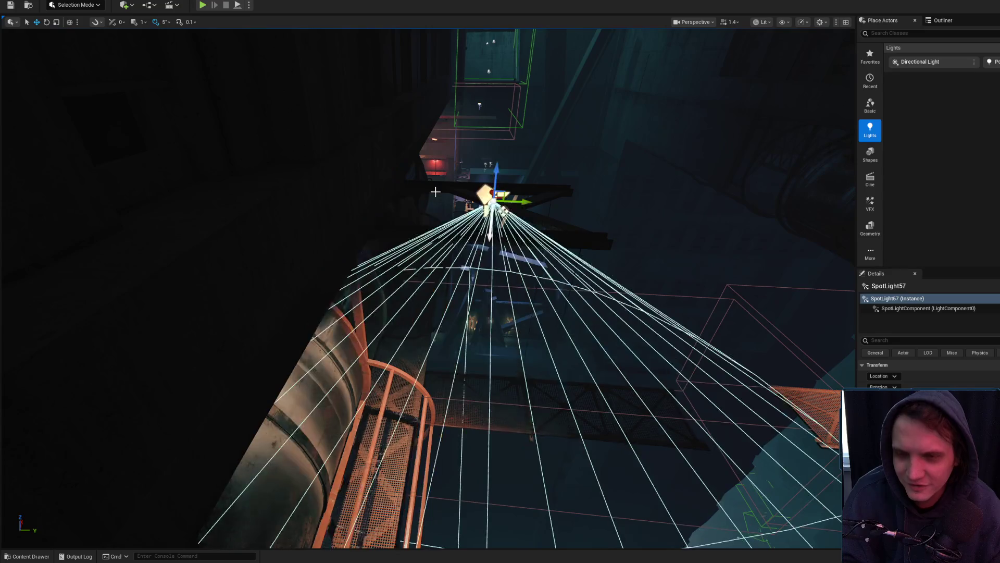
mouse_move(539, 203)
mouse_down()
mouse_move(567, 205)
mouse_move(557, 220)
mouse_move(521, 215)
mouse_up()
scroll(565, 210, down, 1)
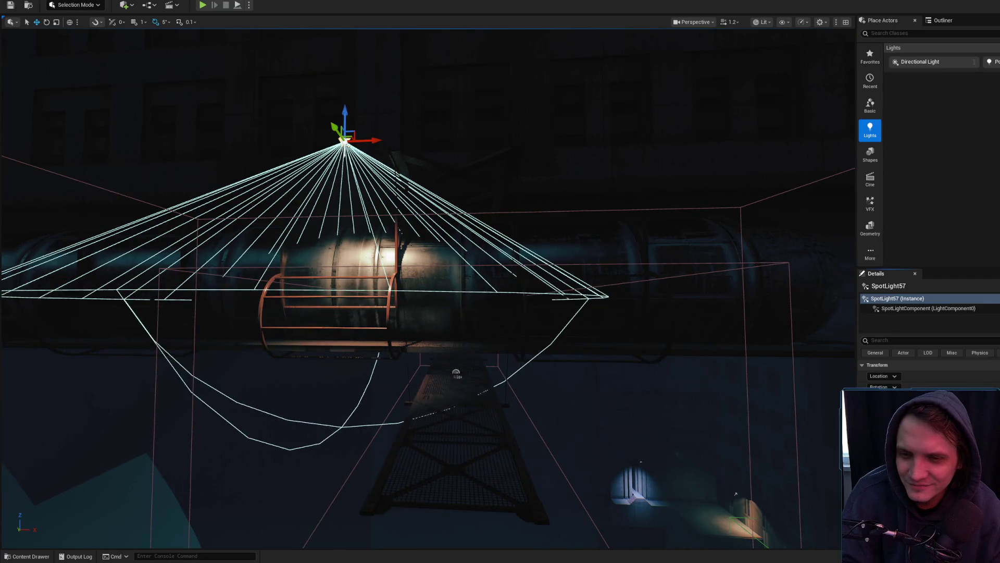
scroll(600, 319, up, 5)
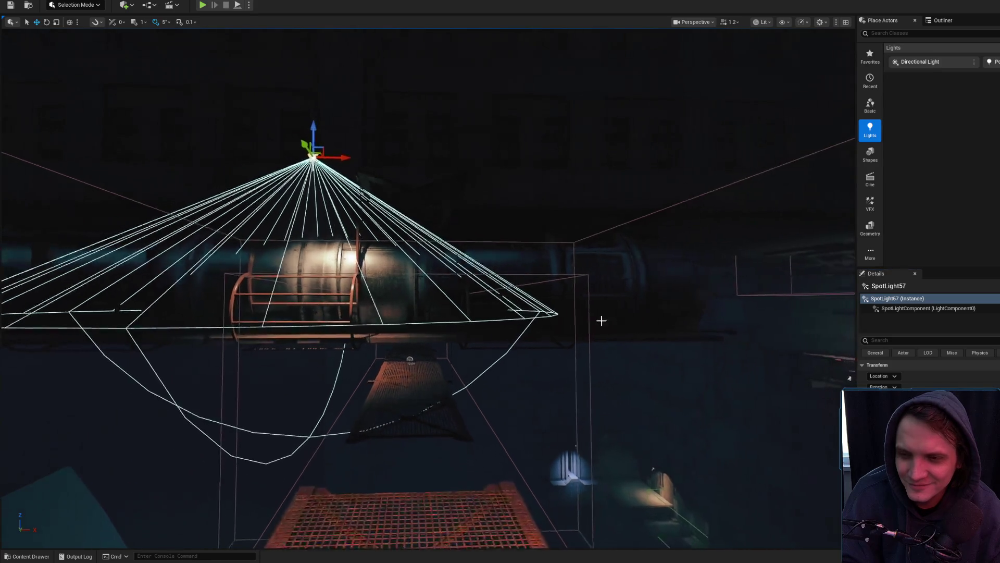
scroll(842, 382, down, 5)
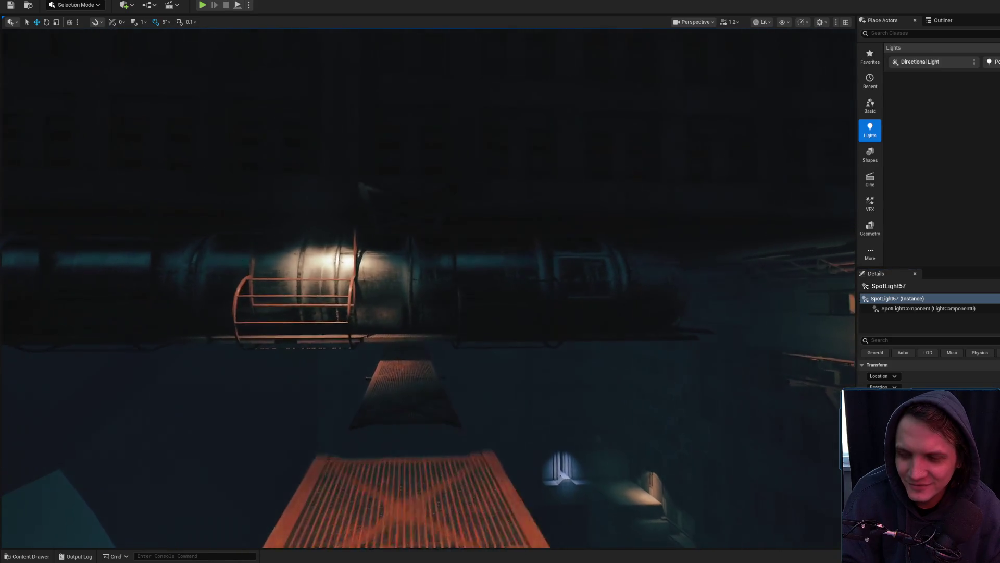
scroll(411, 128, up, 3)
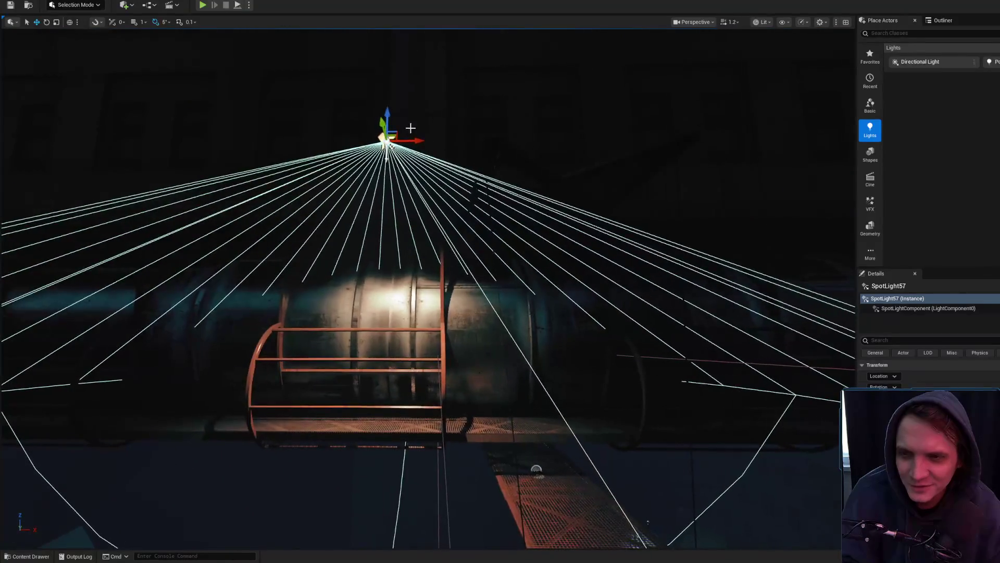
Nudge SpotLight57 slightly and open the Content Drawer at the top-level Content folder
drag(385, 110, 389, 113)
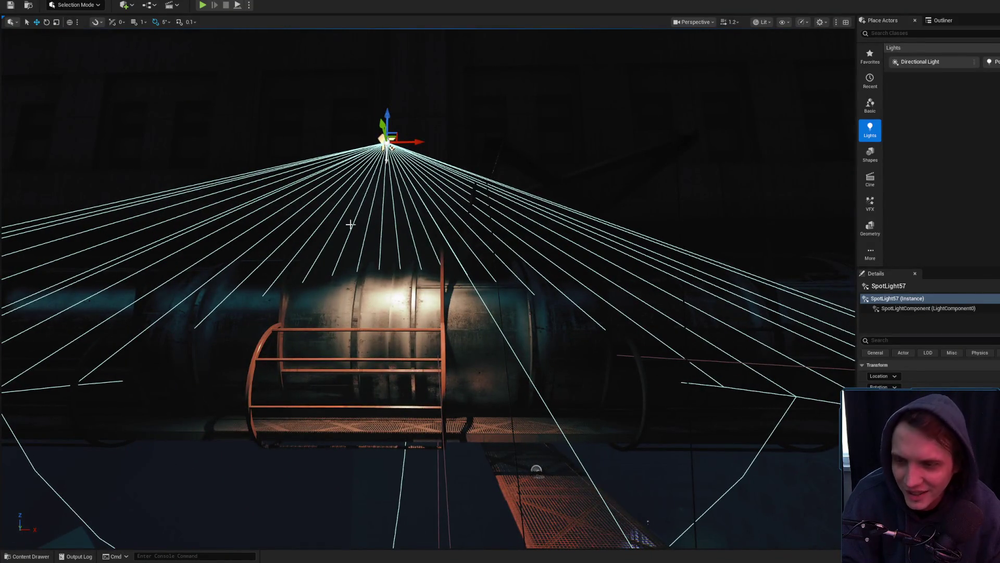
click(23, 556)
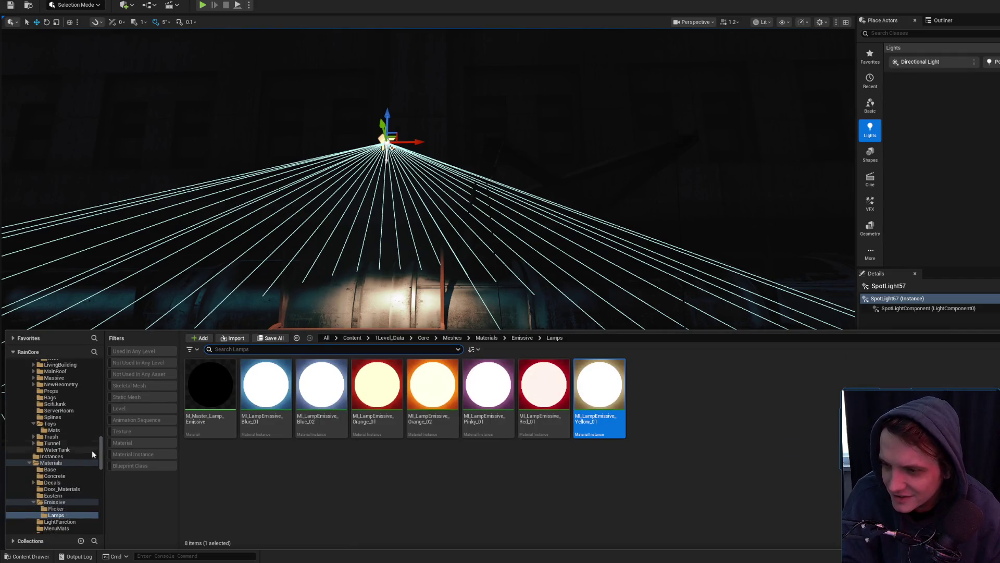
drag(104, 442, 102, 365)
click(32, 370)
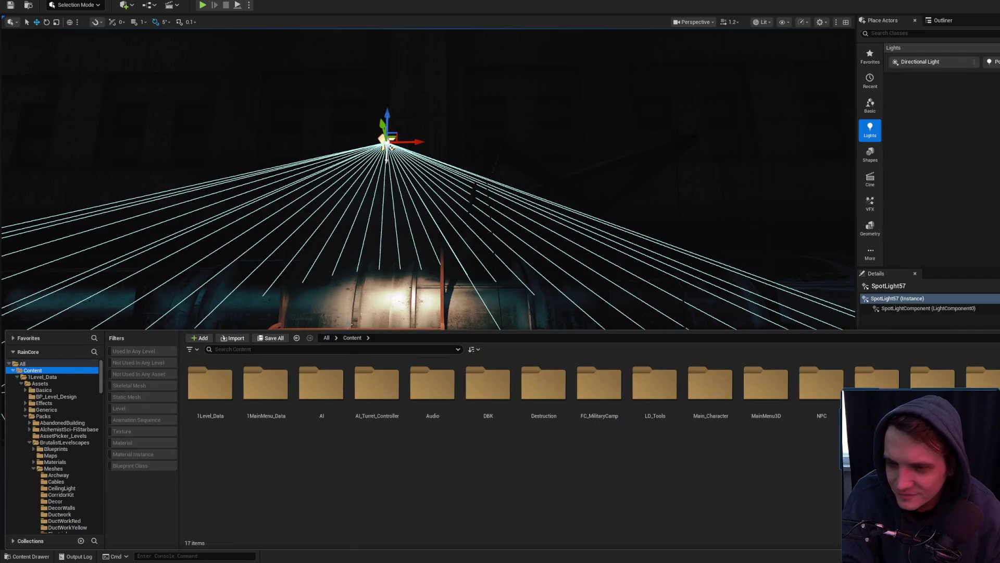
mouse_move(379, 292)
mouse_down()
mouse_move(365, 271)
mouse_move(396, 250)
mouse_move(417, 292)
mouse_move(378, 263)
mouse_up()
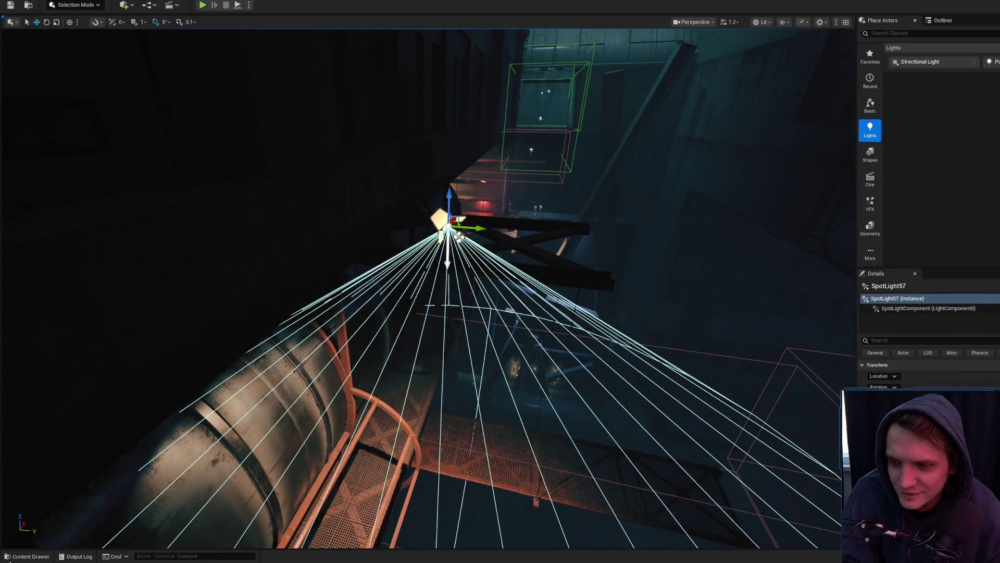
key(ctrl+space)
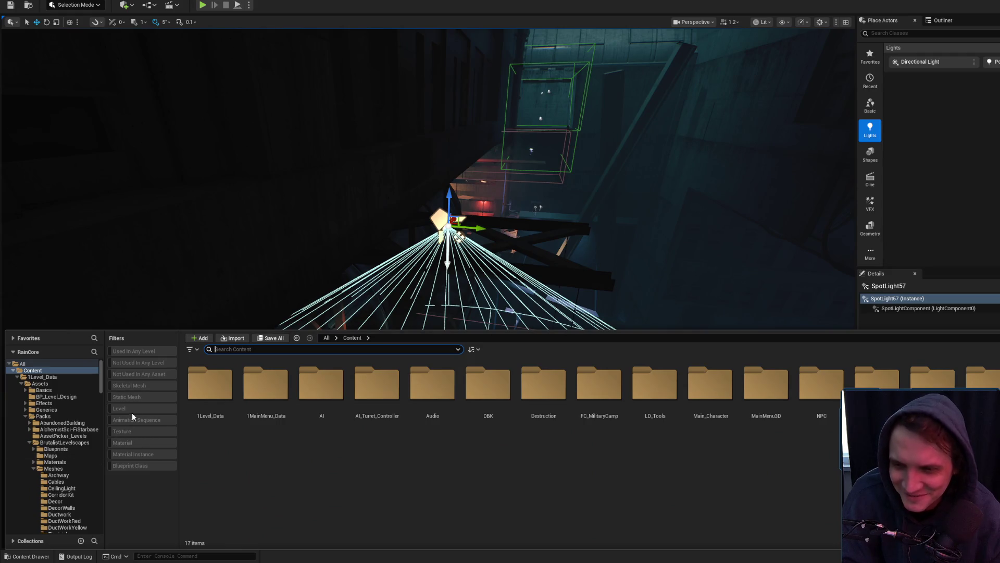
Filter the Content Drawer to Static Mesh, search 'light', and pick godray_cone_02 from the results
click(136, 399)
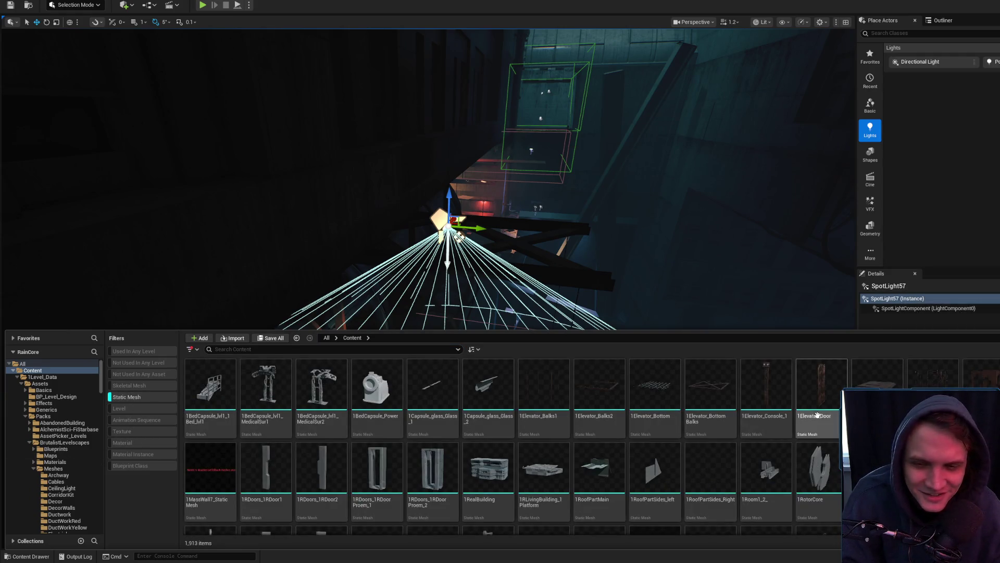
scroll(817, 415, down, 10)
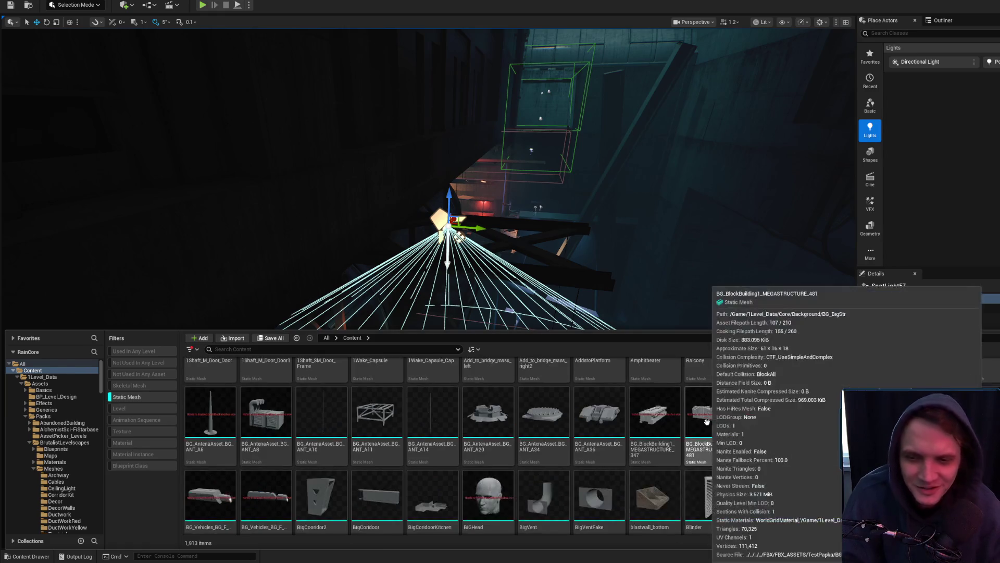
scroll(707, 421, down, 10)
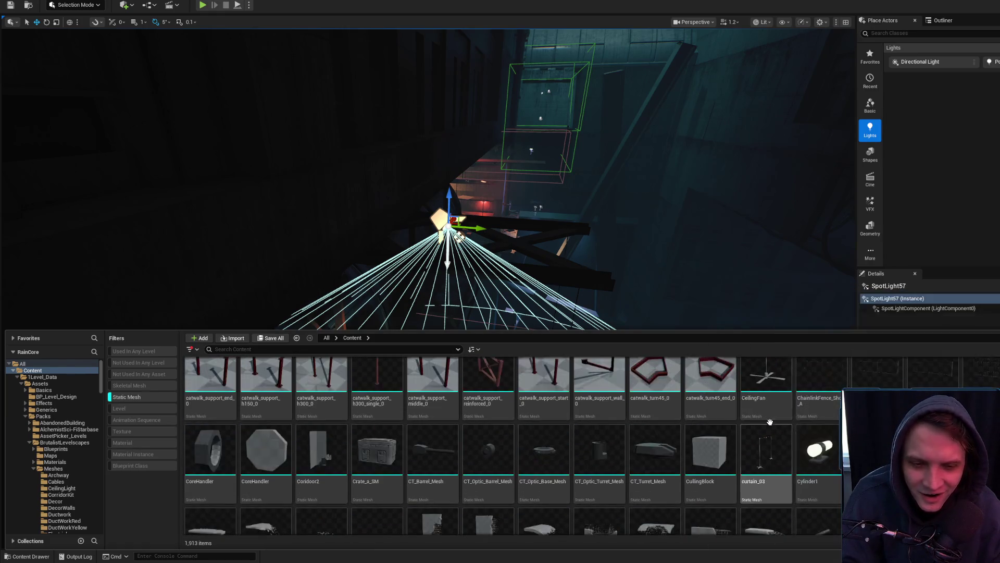
scroll(834, 448, down, 10)
scroll(837, 451, down, 2)
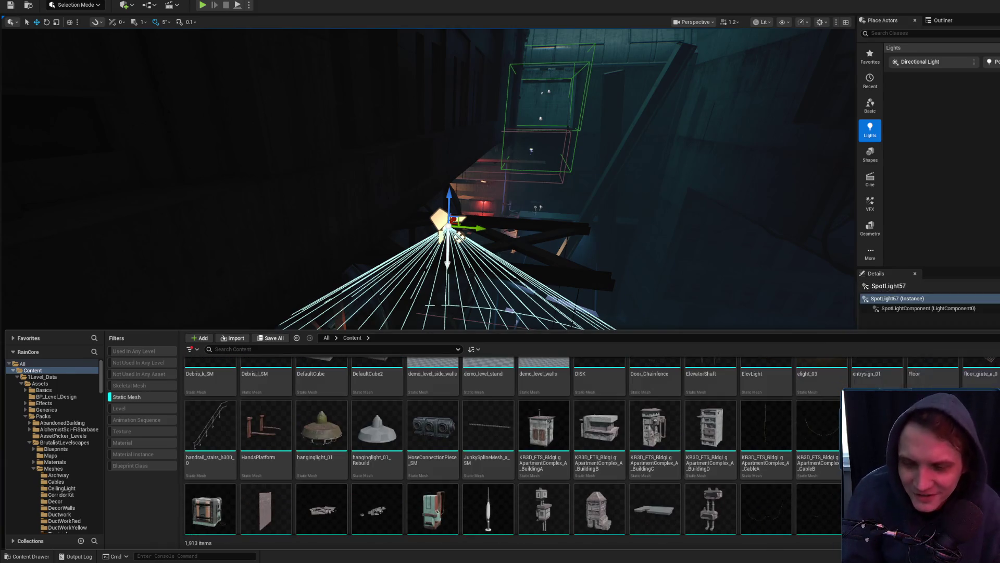
scroll(794, 399, down, 2)
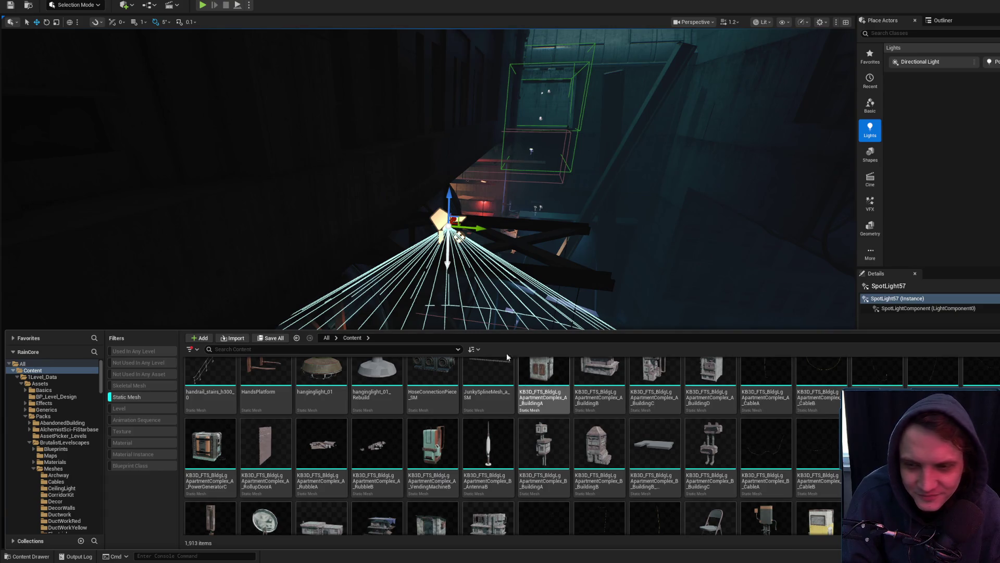
text(light)
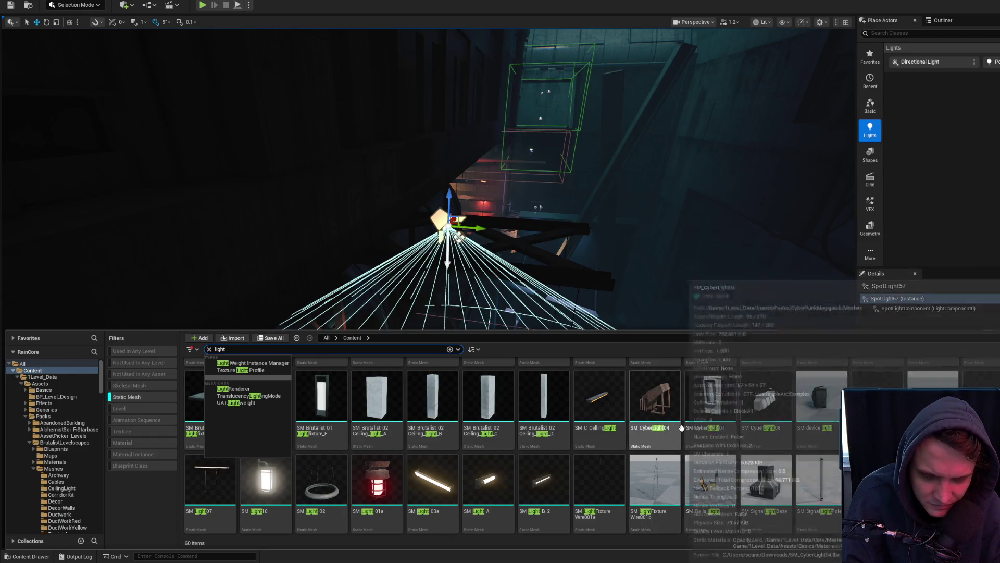
scroll(704, 427, up, 2)
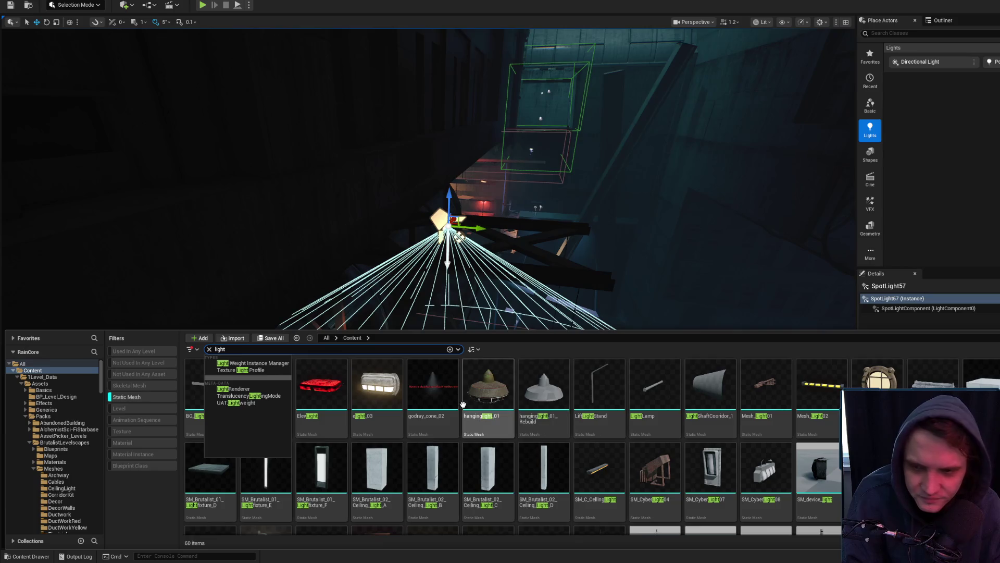
click(454, 402)
Close the Content Drawer and select the Mesh_Light16 fixture bracket in the level
scroll(677, 432, down, 2)
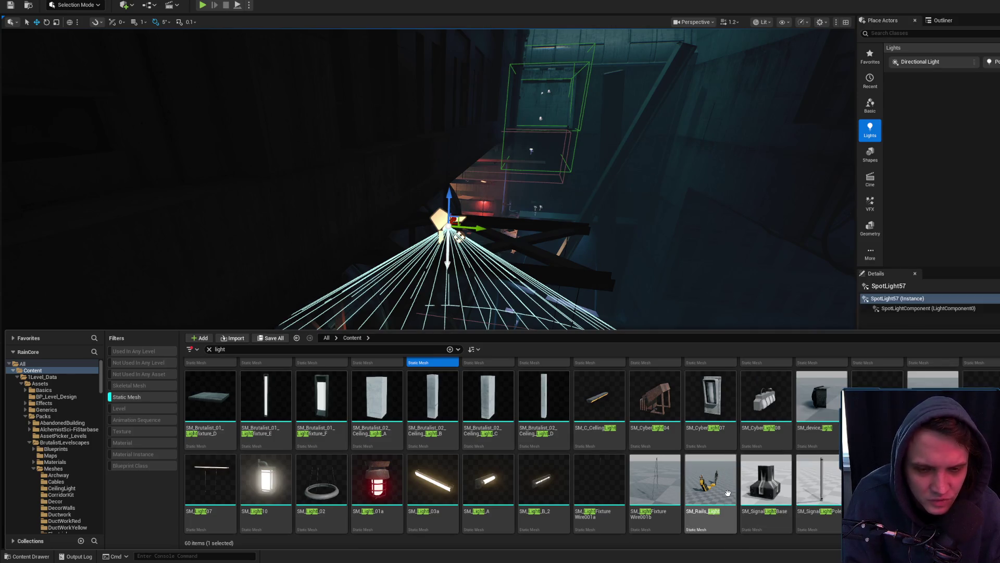
scroll(728, 493, up, 2)
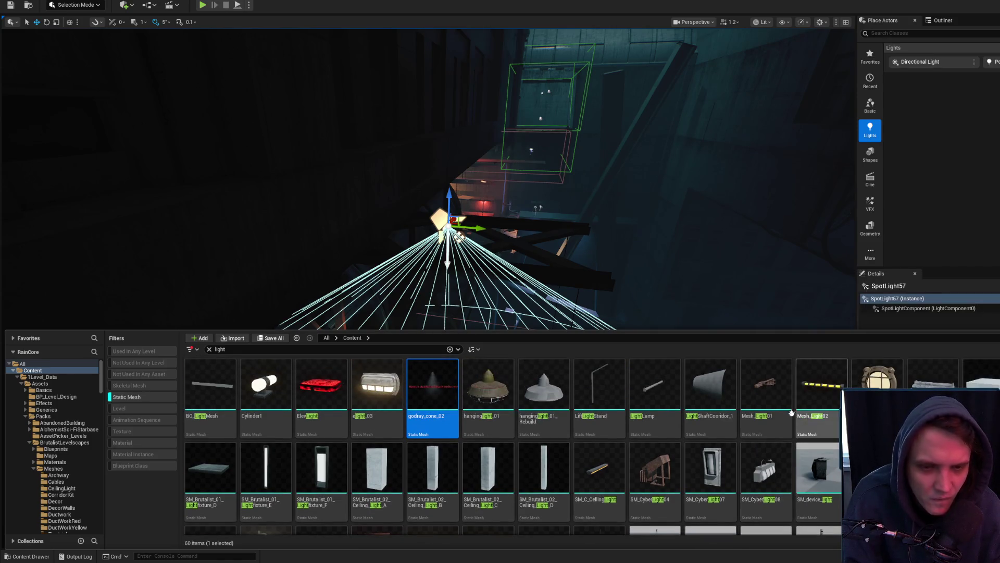
key(ctrl+space)
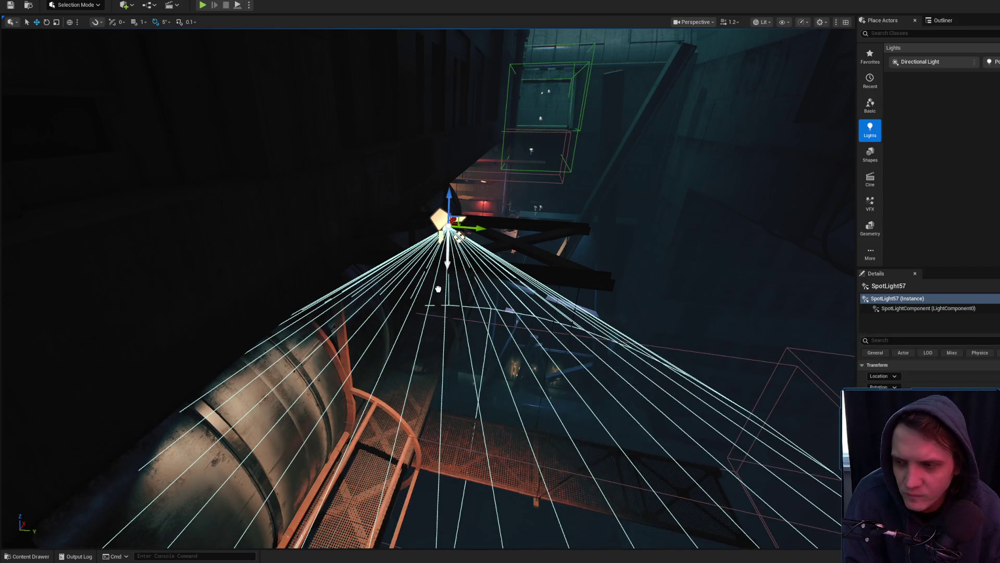
click(443, 287)
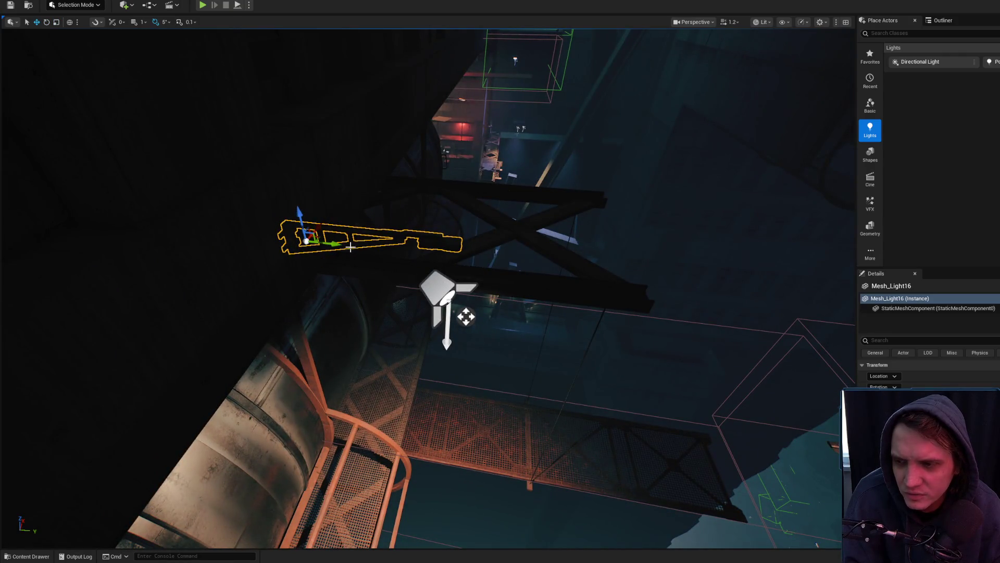
Slide the Mesh_Light16 bracket along its Y axis and raise it up to the spotlight
key(e)
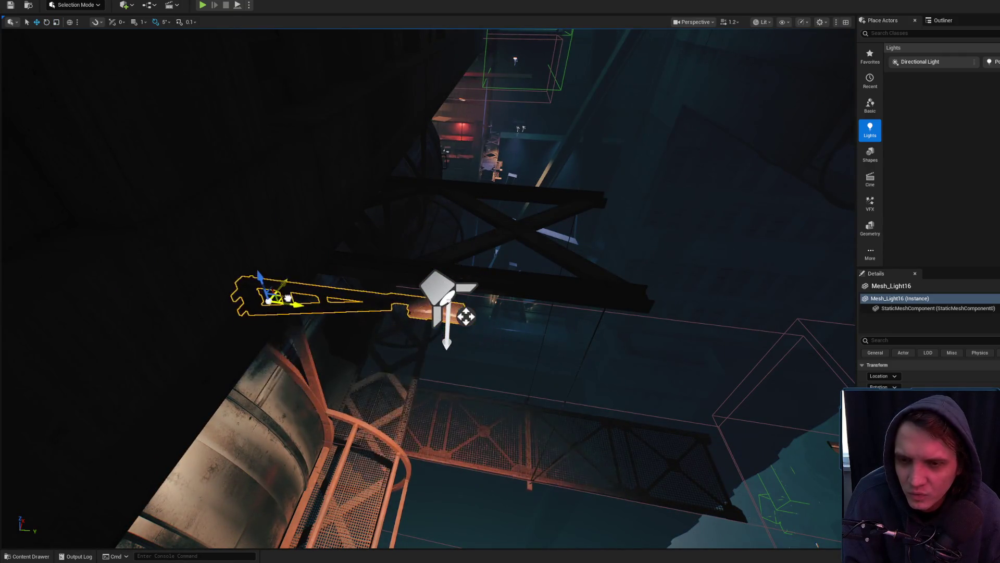
key(f)
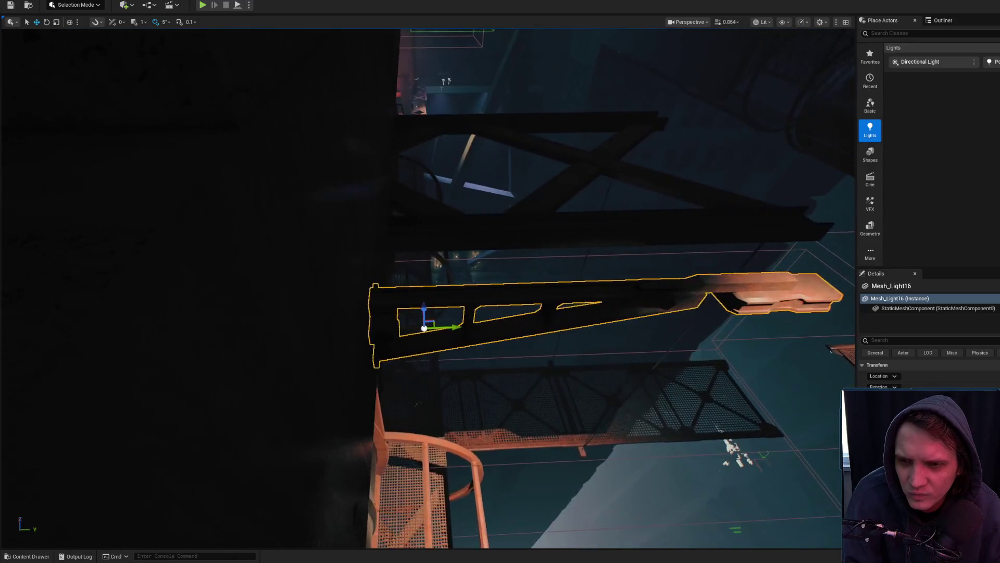
scroll(514, 360, down, 2)
drag(484, 286, 457, 277)
mouse_move(357, 226)
mouse_down()
mouse_move(353, 155)
mouse_move(344, 151)
mouse_up()
key(f)
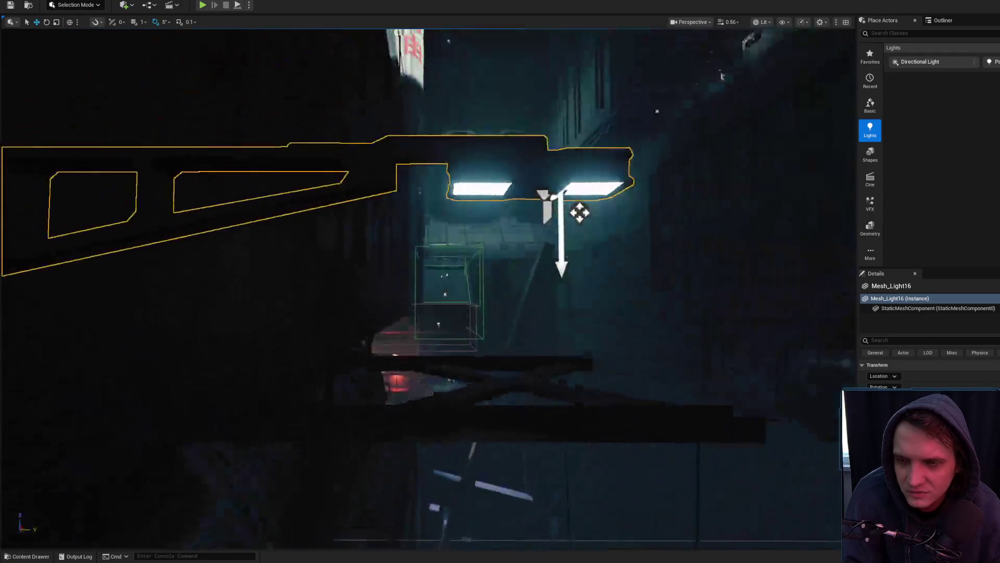
drag(245, 182, 193, 148)
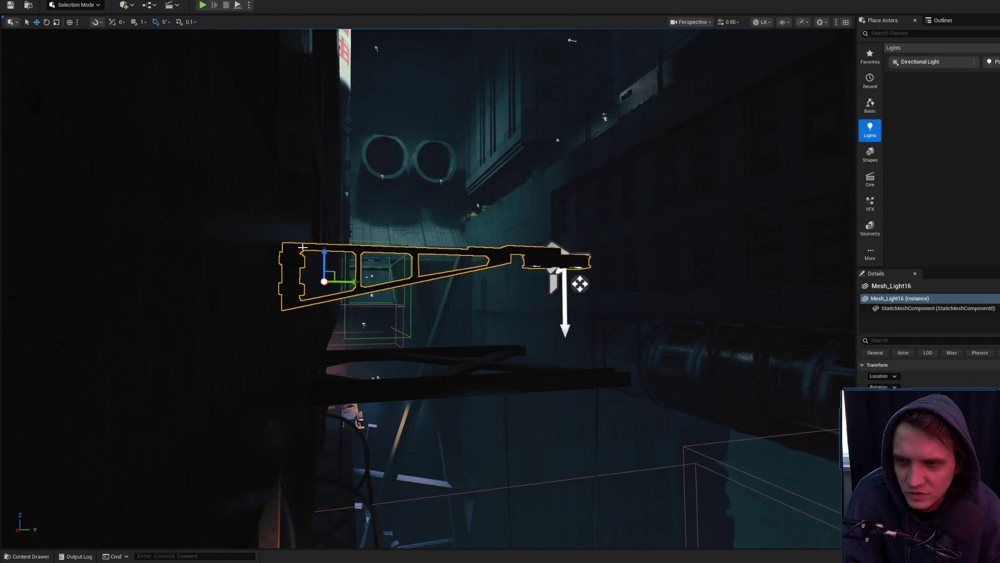
scroll(365, 261, up, 4)
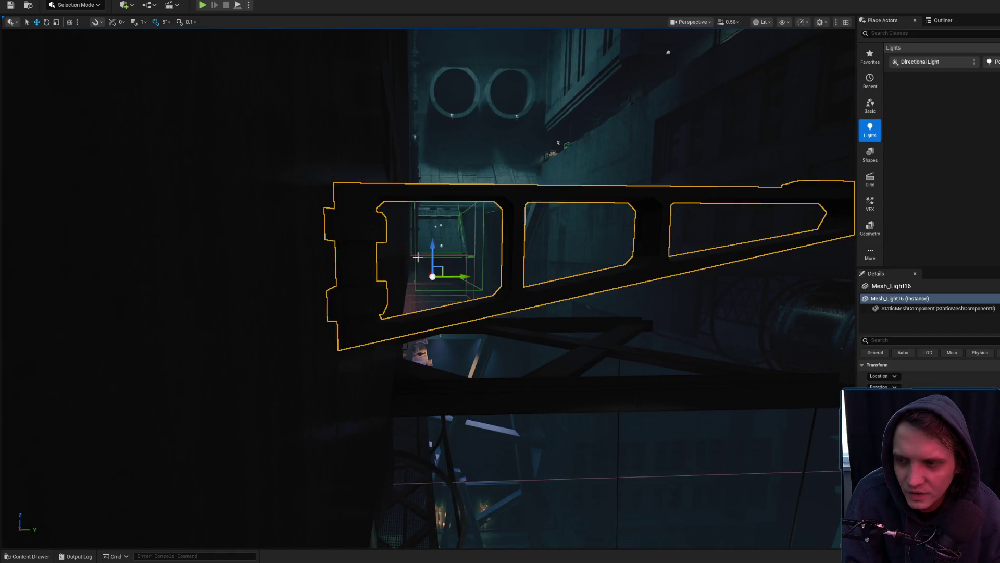
scroll(432, 273, down, 5)
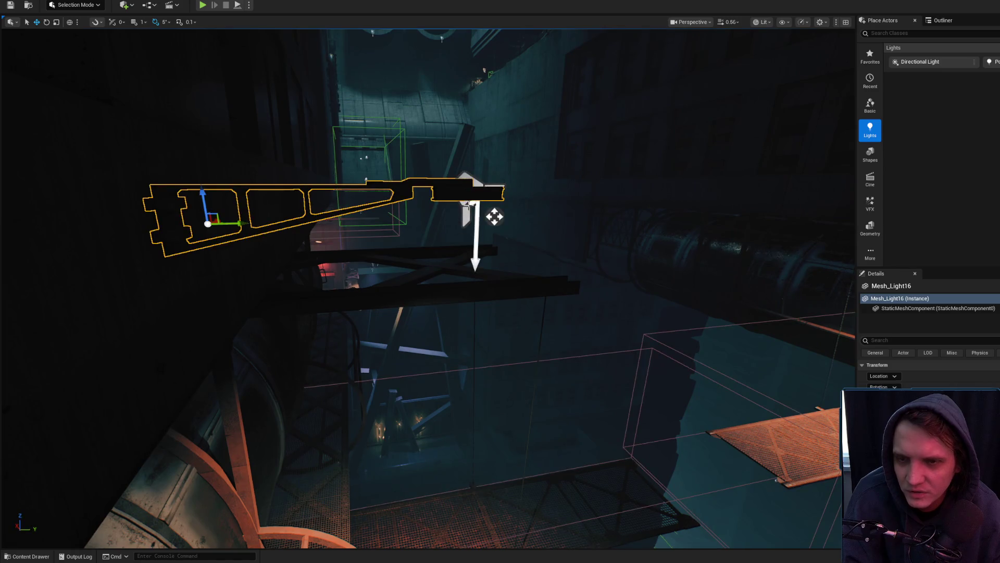
Reselect SpotLight57 and lower it slightly beneath the fixture
click(494, 216)
mouse_move(479, 169)
mouse_down()
mouse_move(503, 224)
mouse_move(480, 205)
mouse_move(370, 240)
mouse_up()
drag(348, 176, 316, 161)
key(alt+Tab)
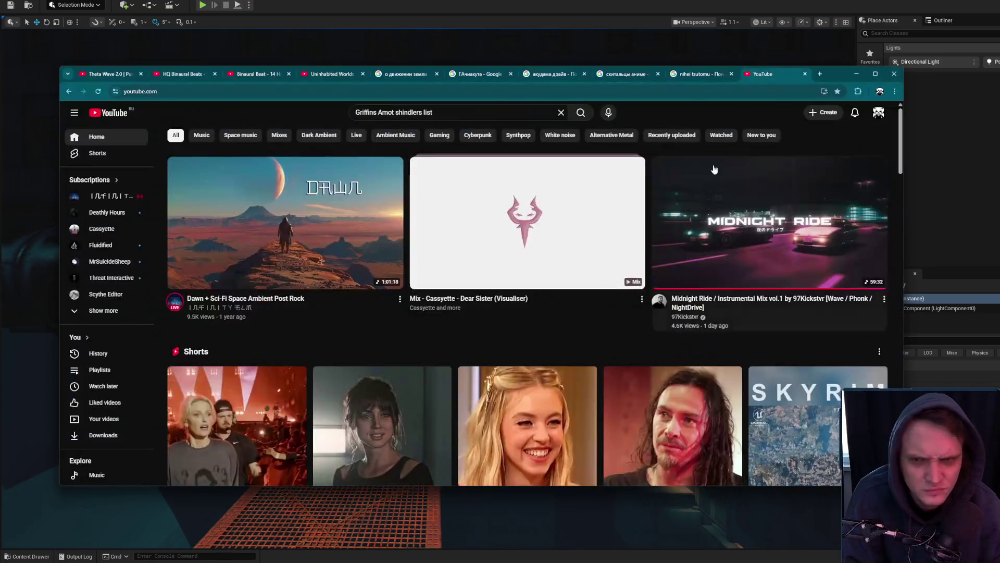
Search Google for 'Дорога фильм' in a new tab and preview the film's poster
click(820, 74)
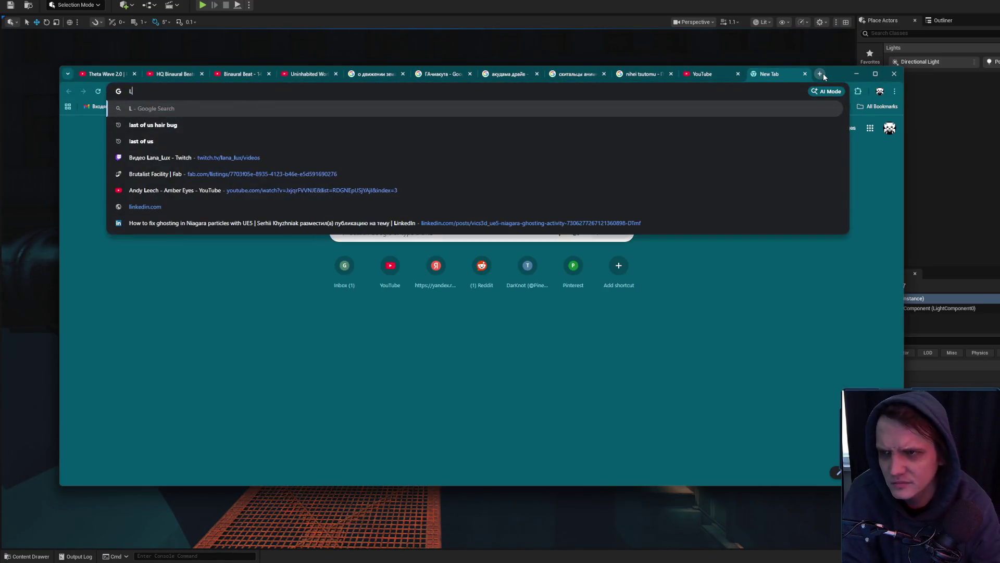
text(Дорога фильм)
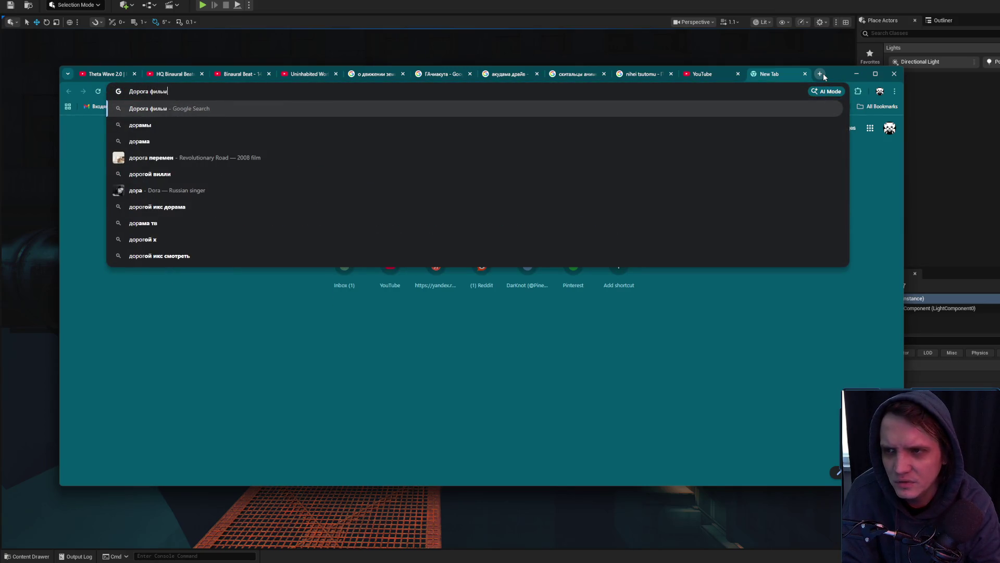
key(Return)
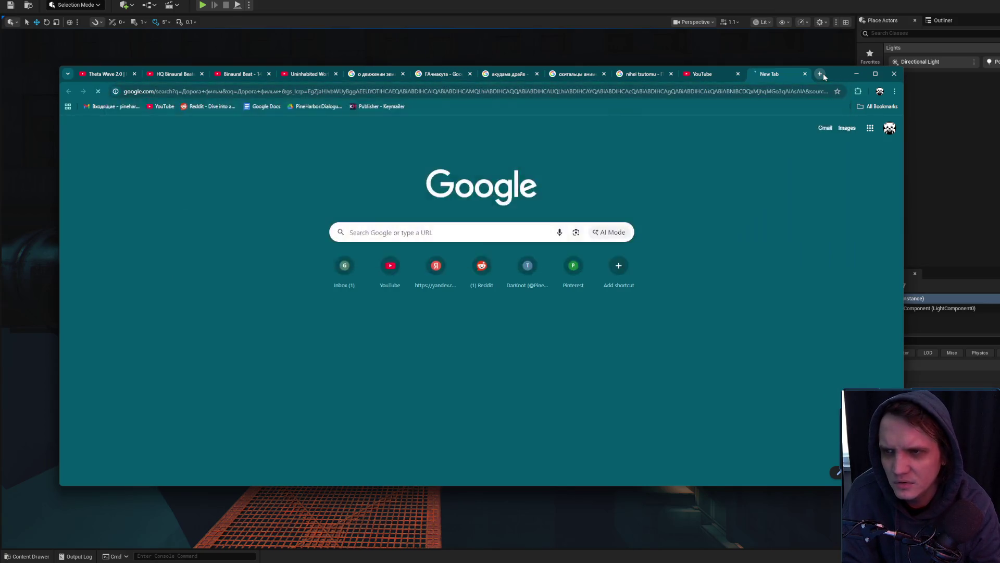
click(175, 205)
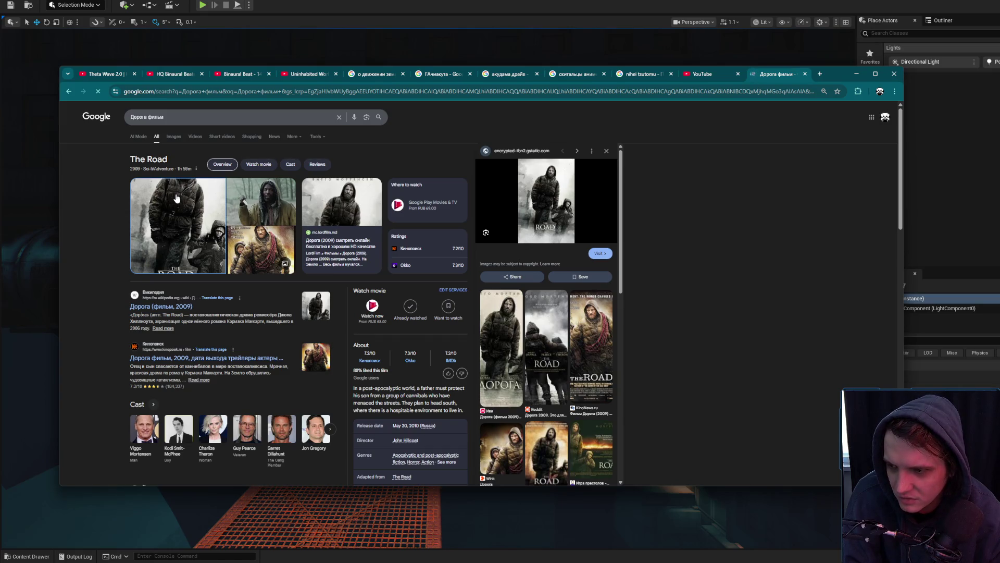
Browse the Images results for The Road, return to All results, and minimize Chrome
click(173, 136)
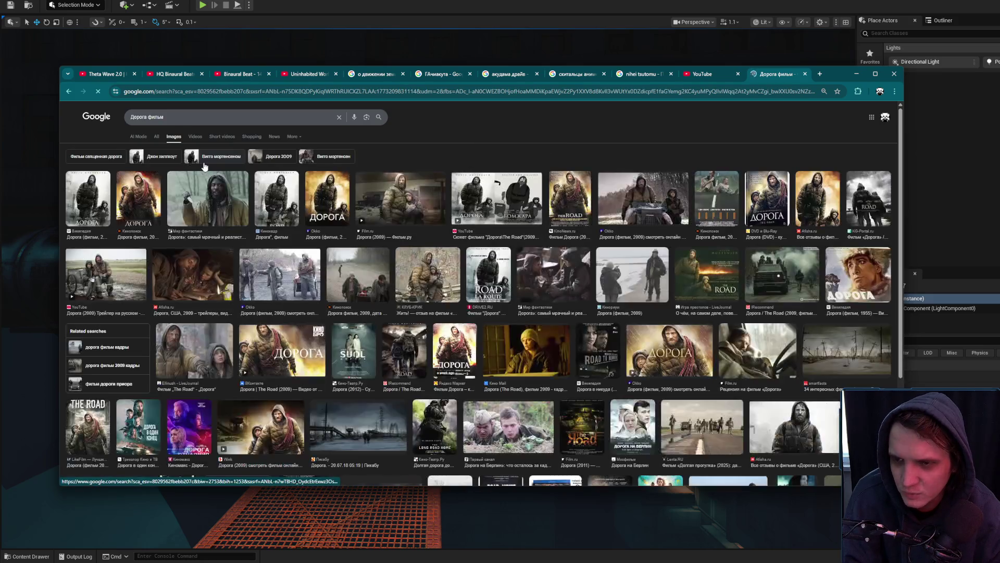
click(81, 196)
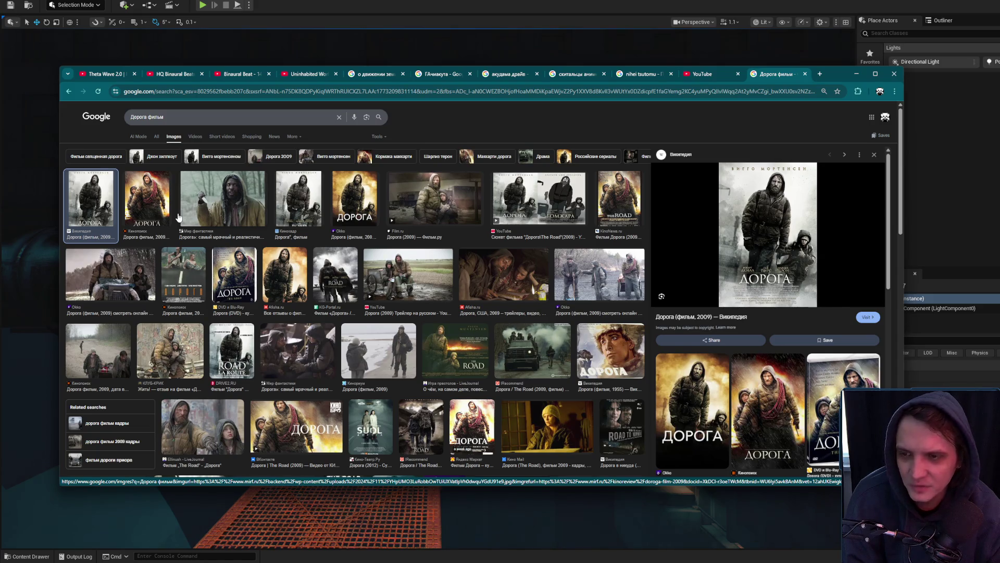
click(156, 137)
click(855, 75)
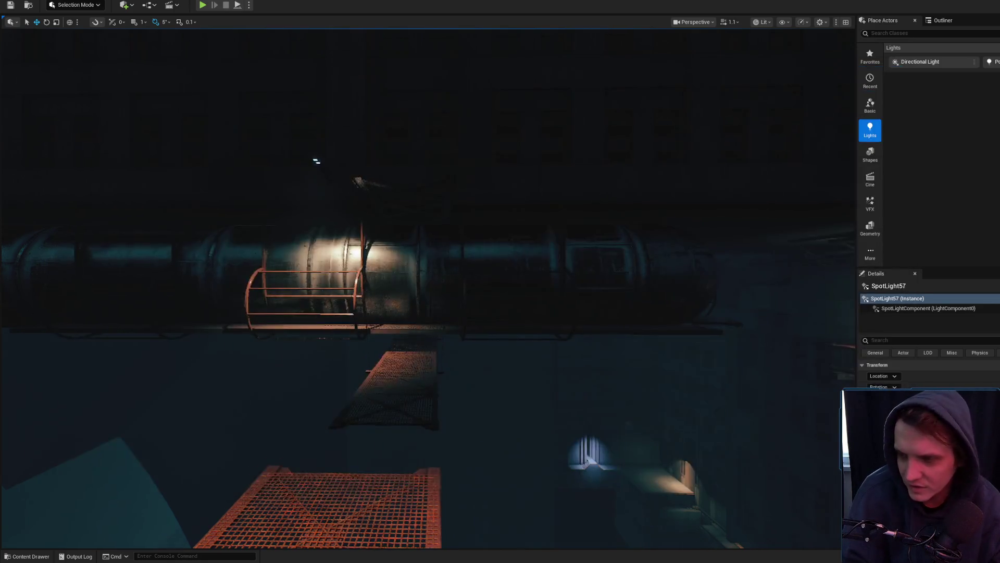
Orbit around SpotLight57 and lower it slightly above the pipes and grating
scroll(336, 152, up, 5)
mouse_move(508, 467)
mouse_down()
mouse_move(842, 259)
mouse_move(797, 307)
mouse_move(451, 176)
mouse_move(435, 206)
mouse_move(458, 251)
mouse_move(461, 222)
mouse_up()
key(e)
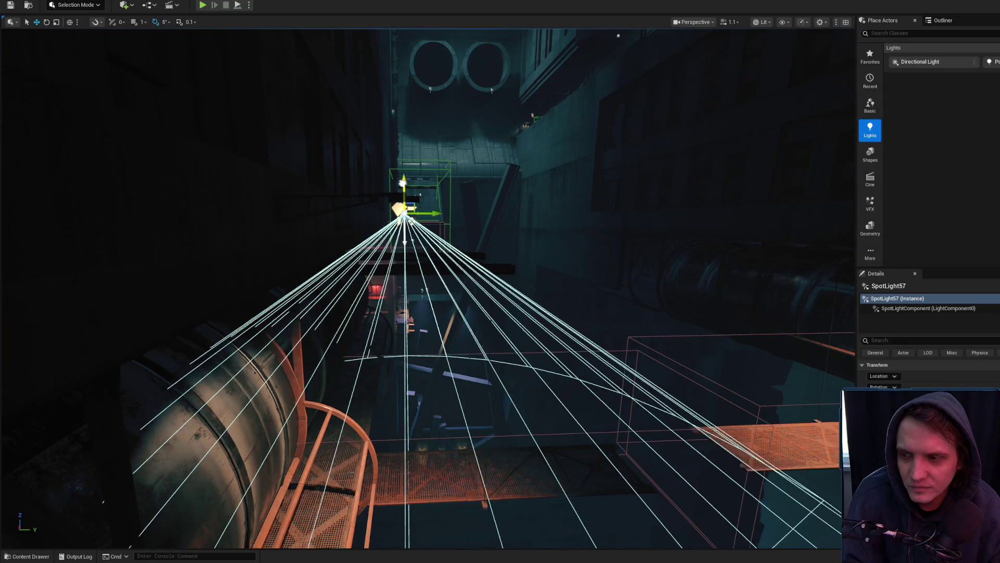
mouse_move(414, 194)
mouse_down()
mouse_move(422, 135)
mouse_move(357, 189)
mouse_move(429, 201)
mouse_move(427, 214)
mouse_up()
mouse_move(369, 161)
mouse_down()
mouse_move(373, 152)
mouse_move(360, 159)
mouse_move(367, 151)
mouse_up()
drag(505, 126, 506, 131)
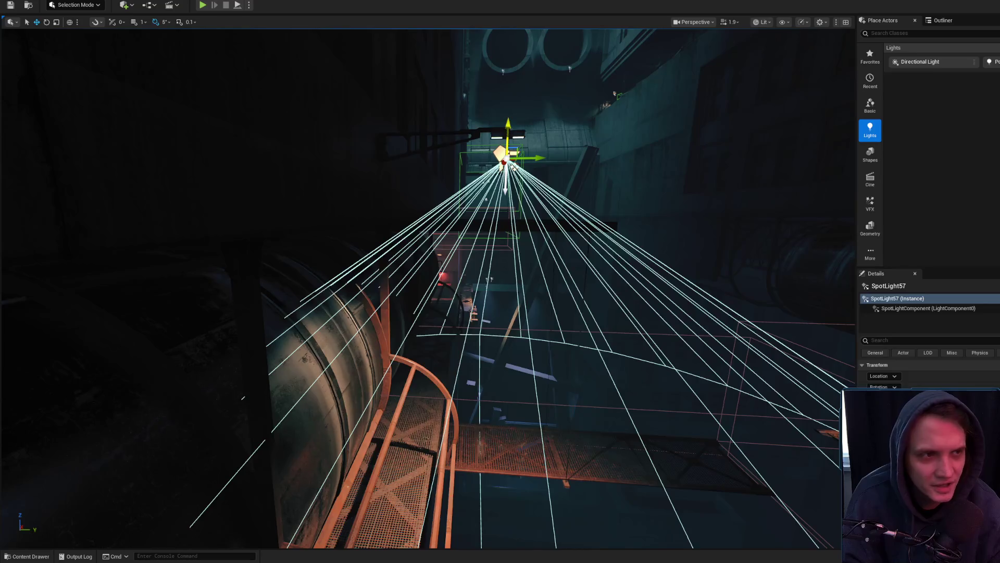
key(alt+Tab)
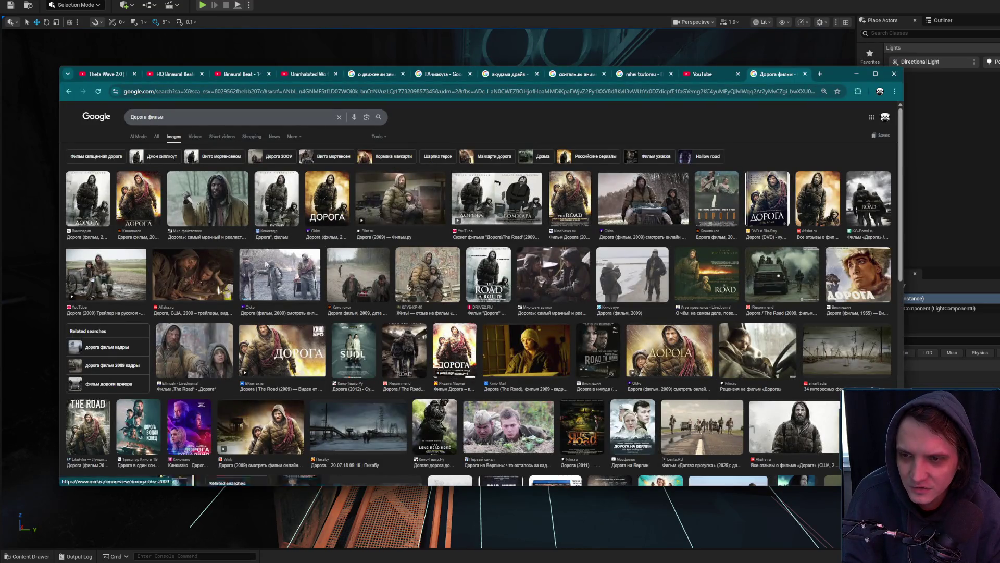
Preview the Wikipedia poster for The Road, then minimize Chrome
click(97, 192)
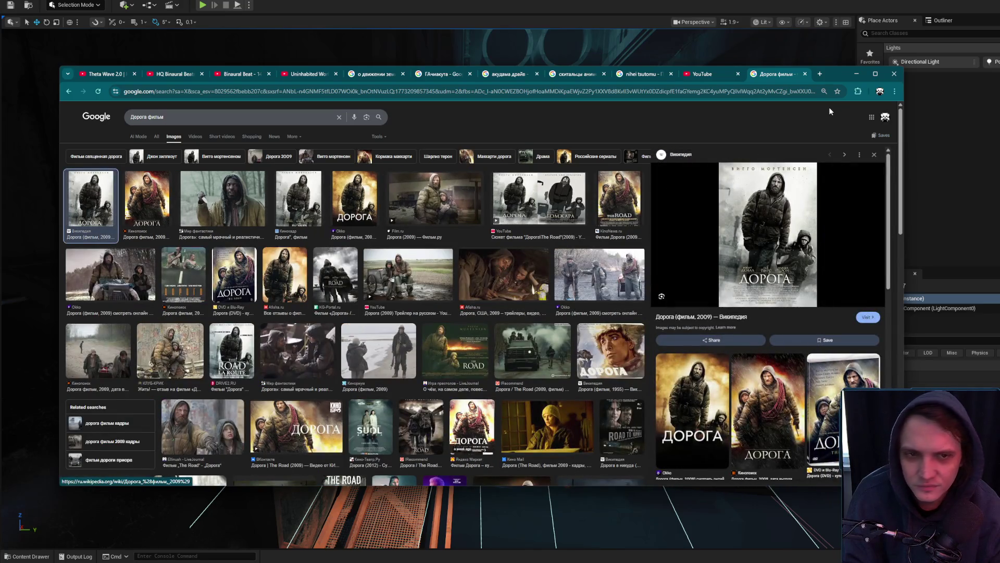
click(855, 74)
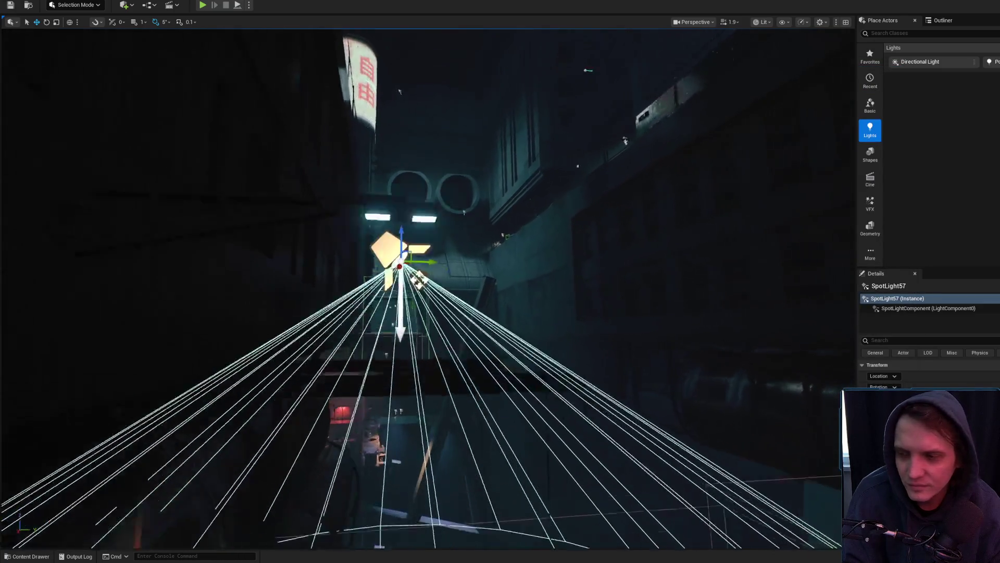
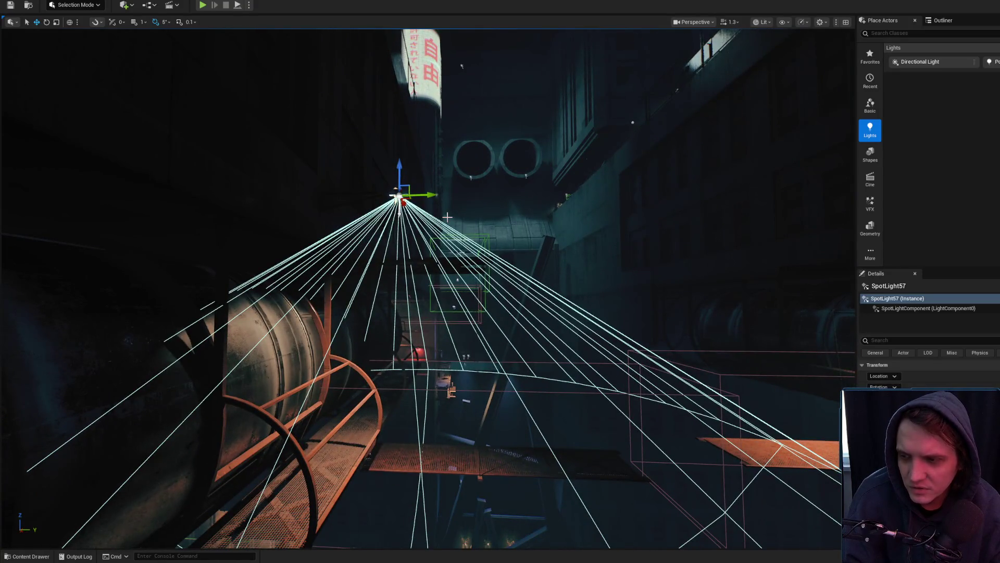
Bring the Chrome window with Google Images results for «Дорога фильм» in front of the level
key(alt+Tab)
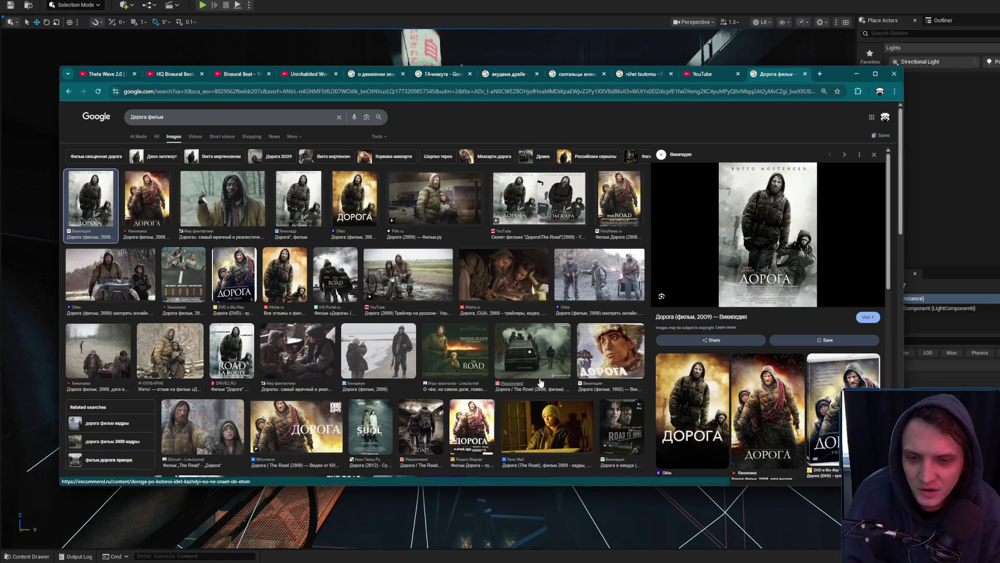
Preview the truck-in-smoke, hooded-figures and bearded-man-and-child stills, then minimize and restore Chrome
click(546, 338)
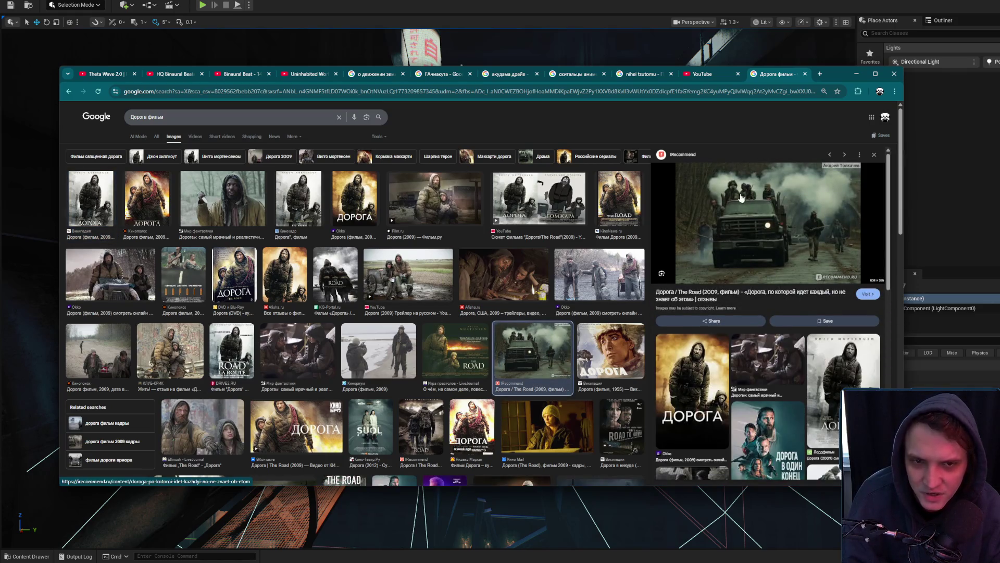
click(290, 342)
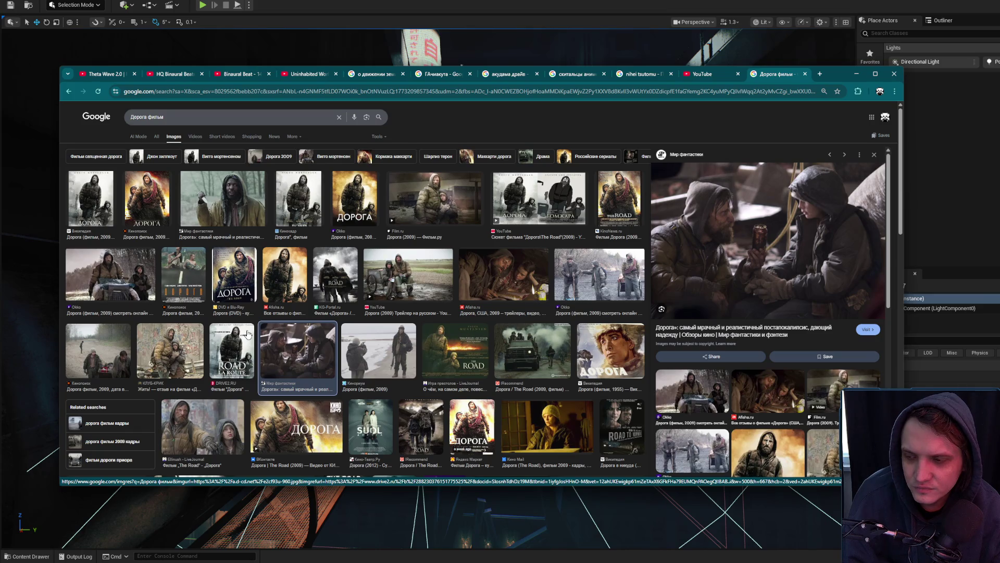
click(212, 418)
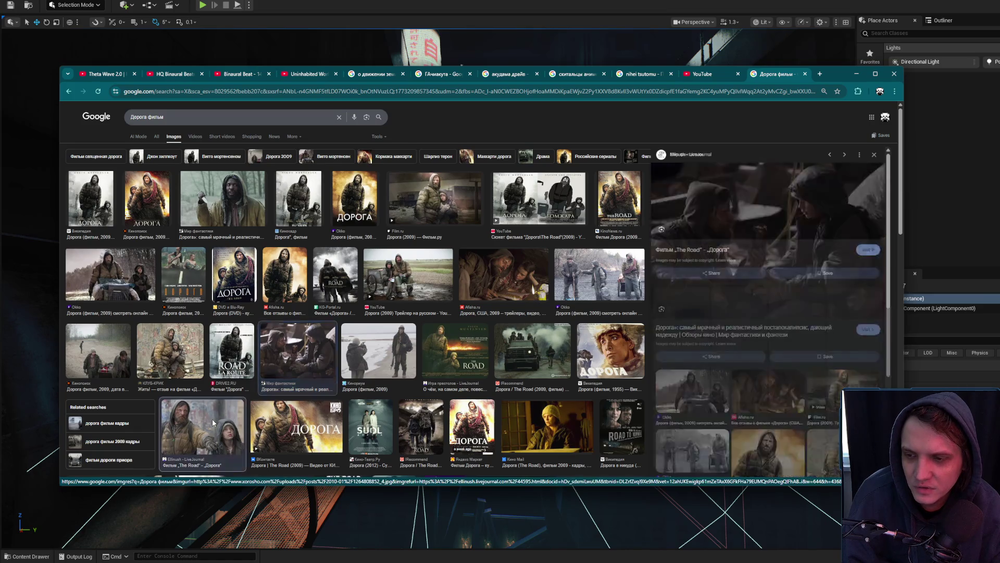
click(856, 74)
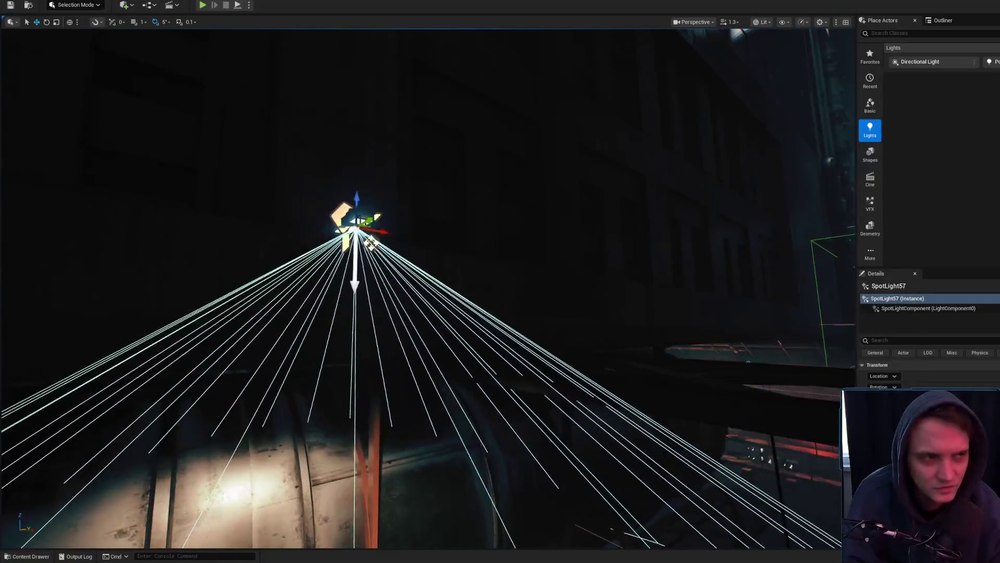
key(alt+Tab)
Replace the search query with 'тихое место' and run the image search
text(Тю)
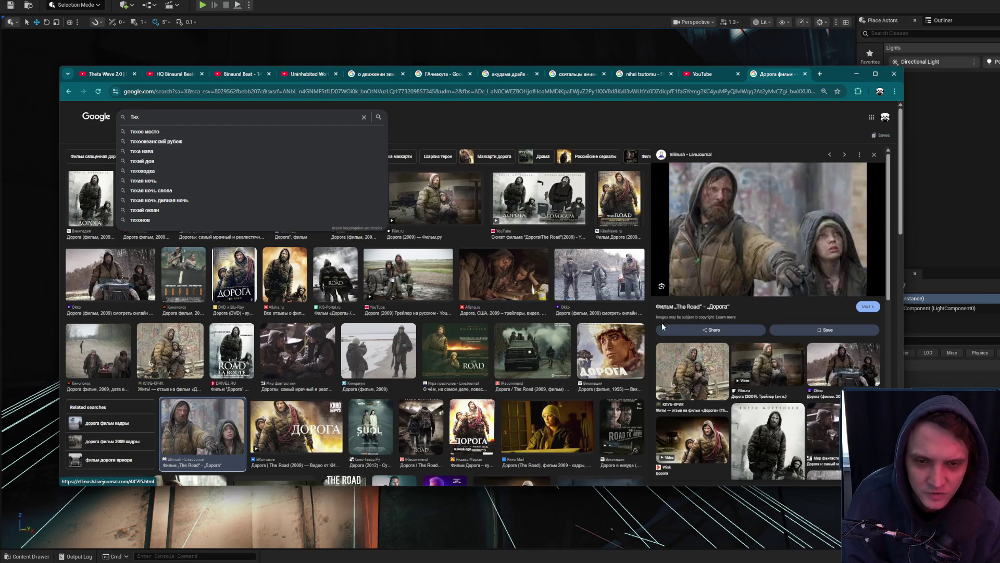
key(Escape)
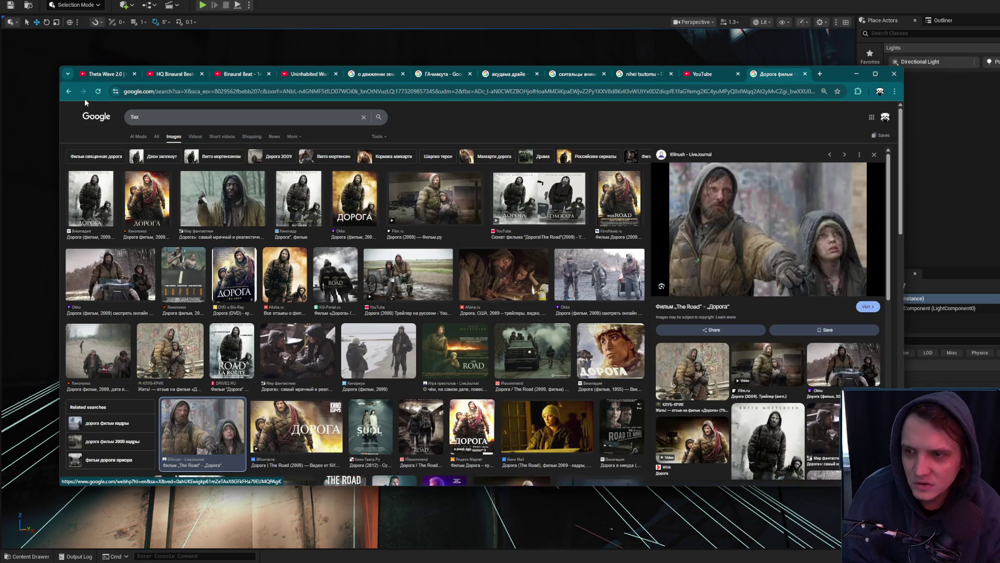
key(slash)
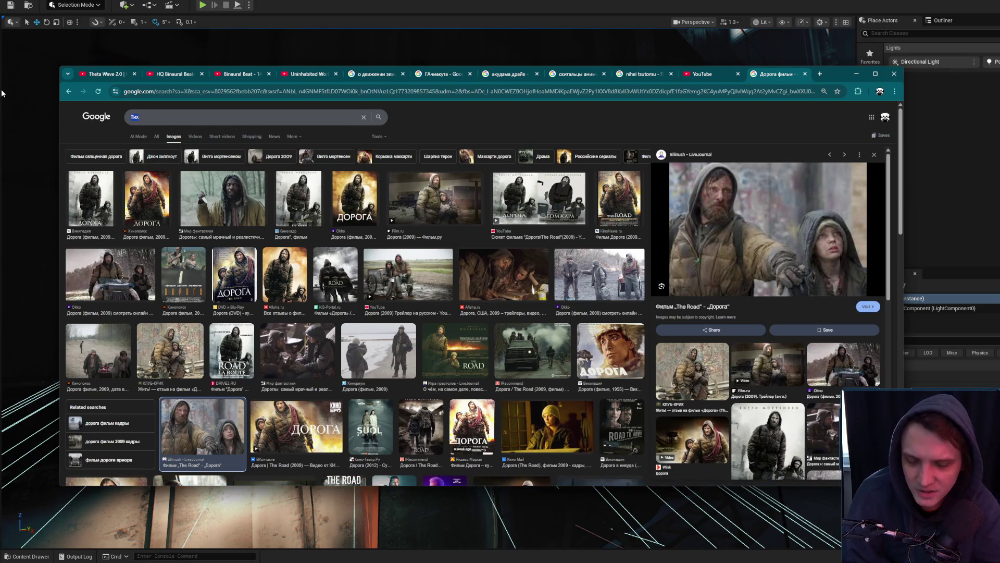
text(тихое мест)
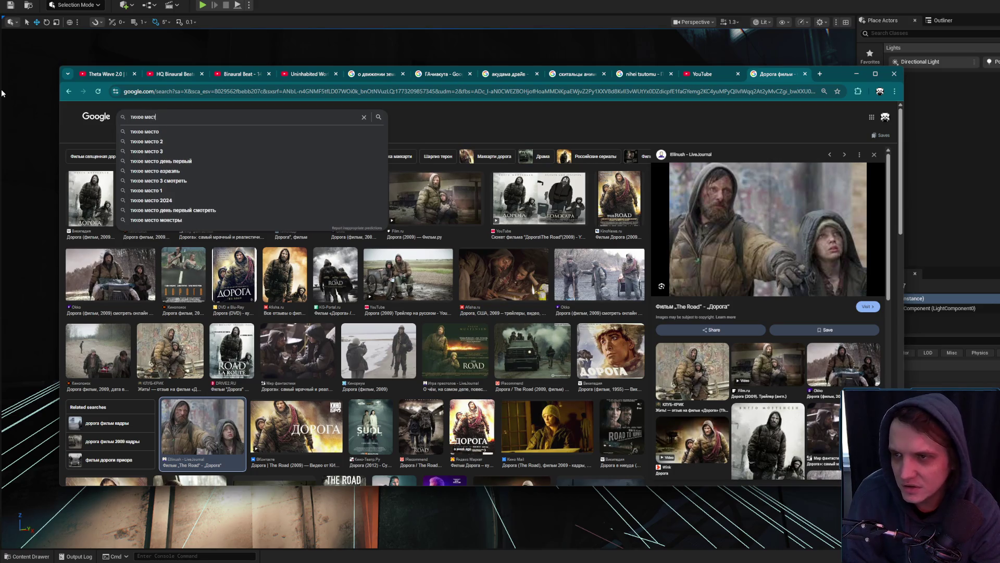
text(о)
key(Return)
Preview the family-in-forest, farm-with-silos and woman-and-children stills from тихое место
click(346, 198)
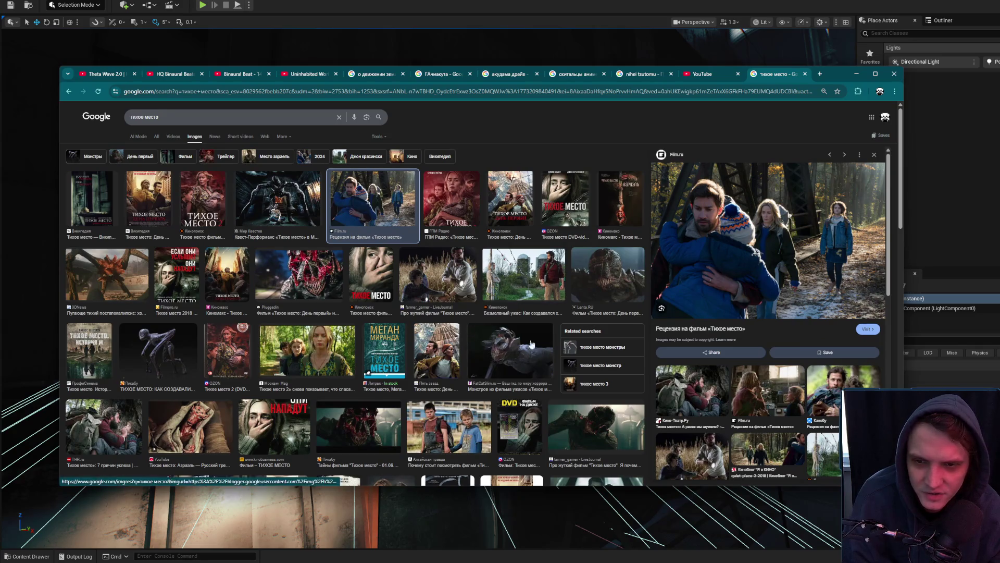
click(523, 279)
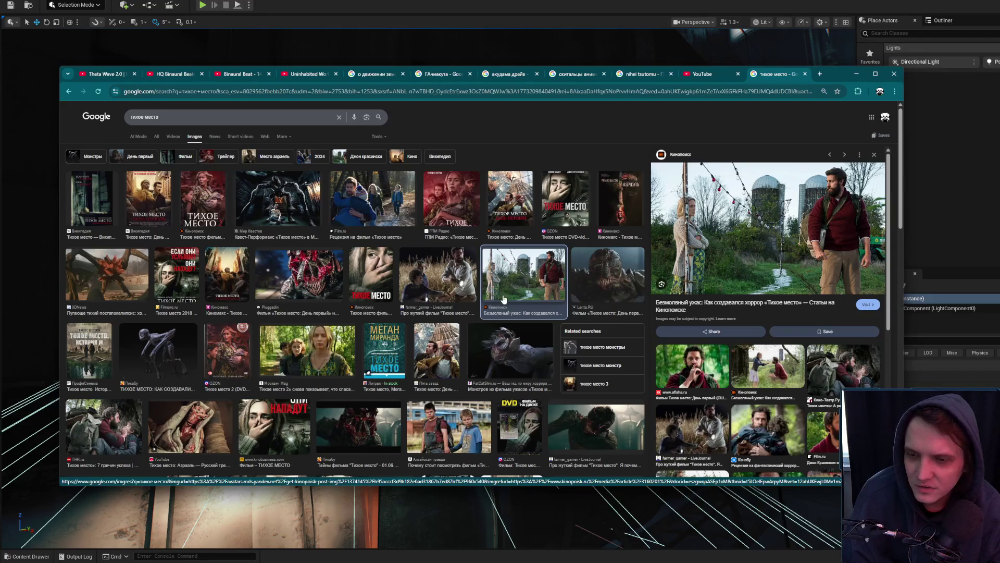
click(321, 353)
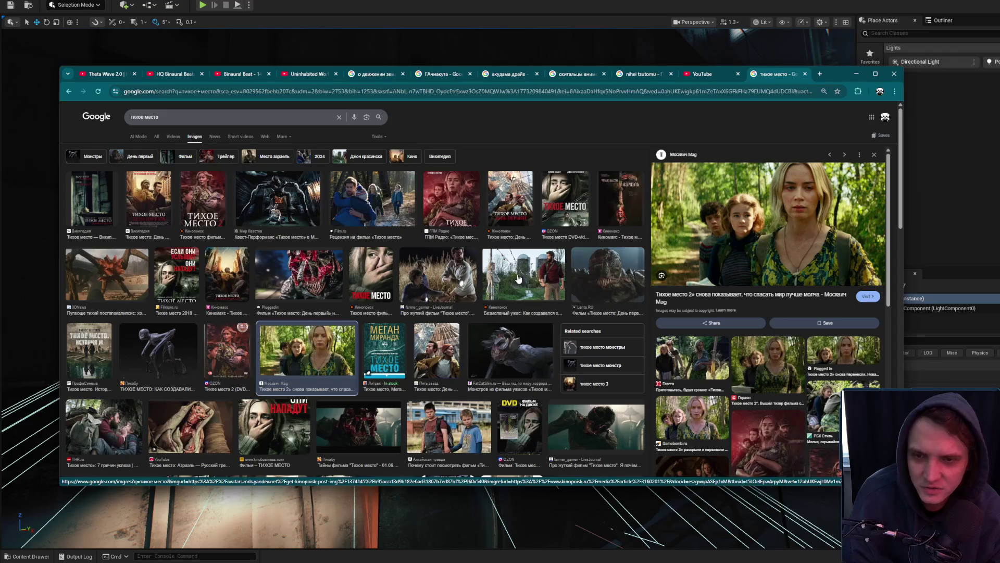
click(438, 282)
click(372, 201)
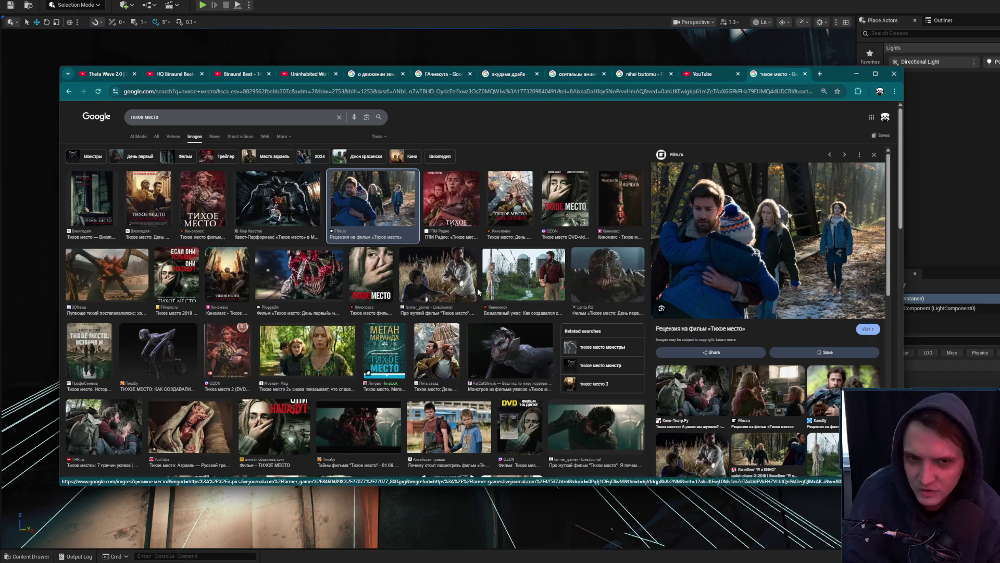
Scroll through the results grid, then minimize Chrome to return to the Unreal level
scroll(461, 365, down, 3)
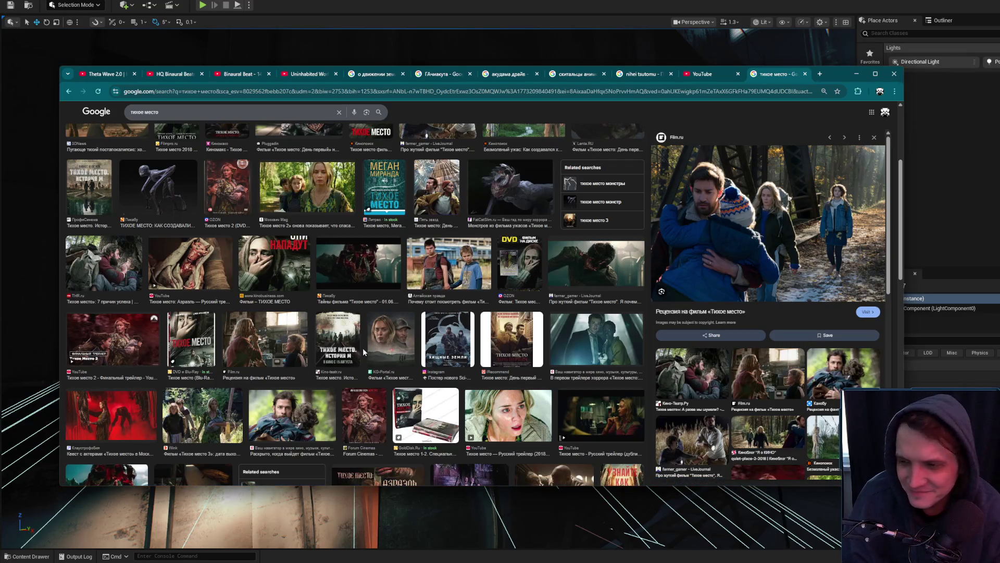
scroll(364, 346, down, 5)
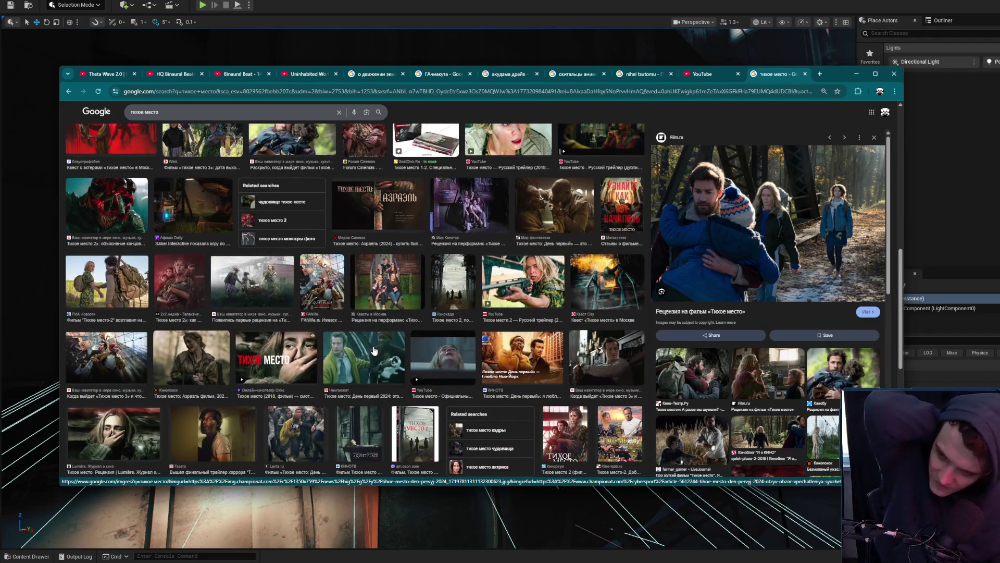
scroll(379, 350, up, 5)
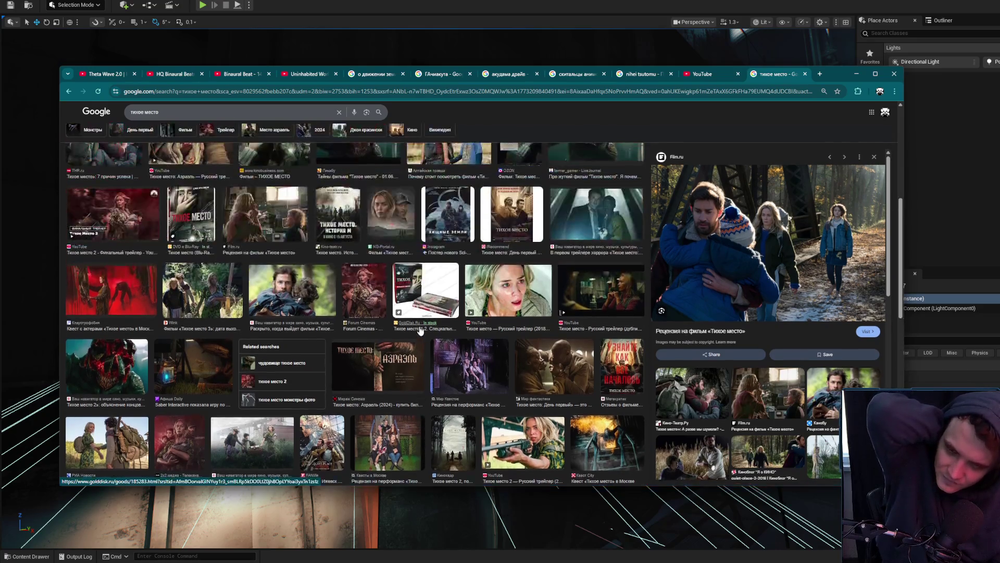
click(857, 76)
mouse_move(513, 208)
mouse_down()
mouse_move(513, 219)
mouse_move(532, 187)
mouse_move(524, 209)
mouse_up()
click(442, 205)
scroll(412, 156, up, 5)
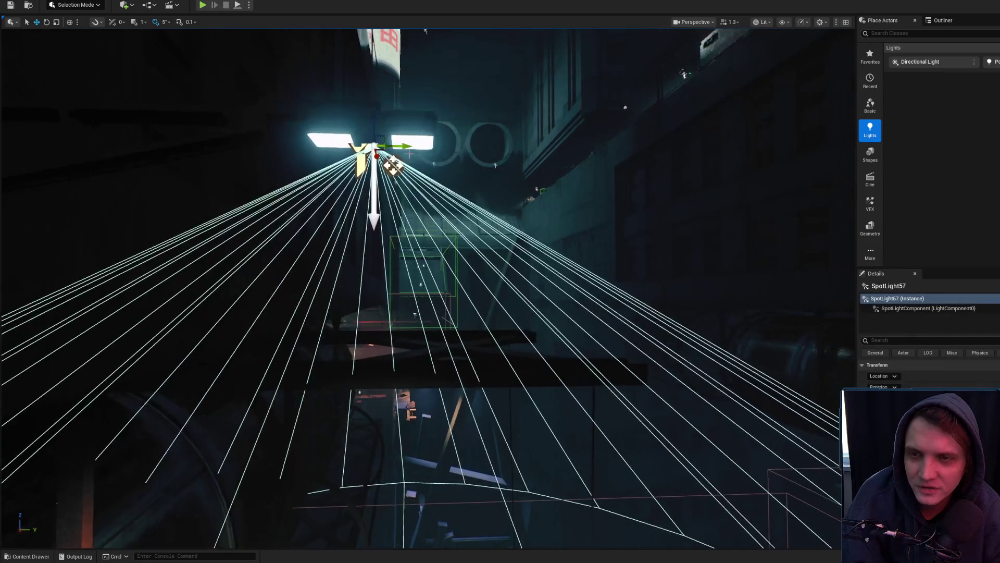
scroll(403, 145, down, 5)
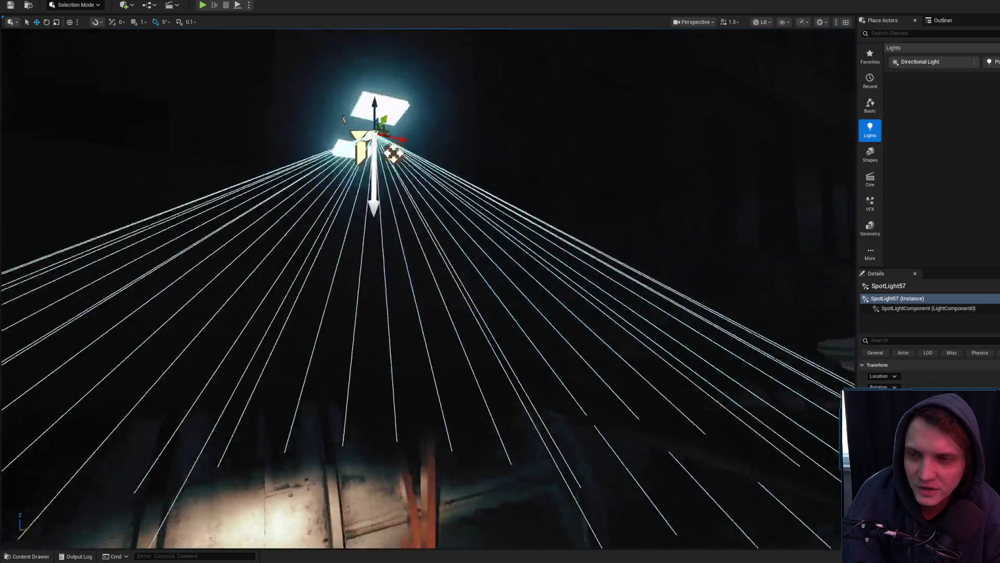
scroll(392, 172, up, 4)
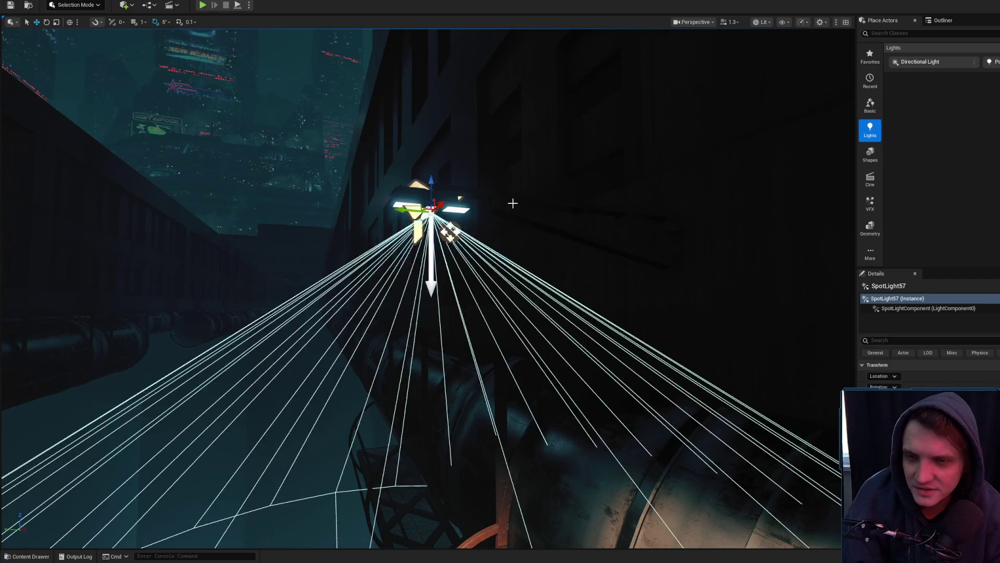
scroll(514, 203, down, 4)
scroll(322, 71, down, 4)
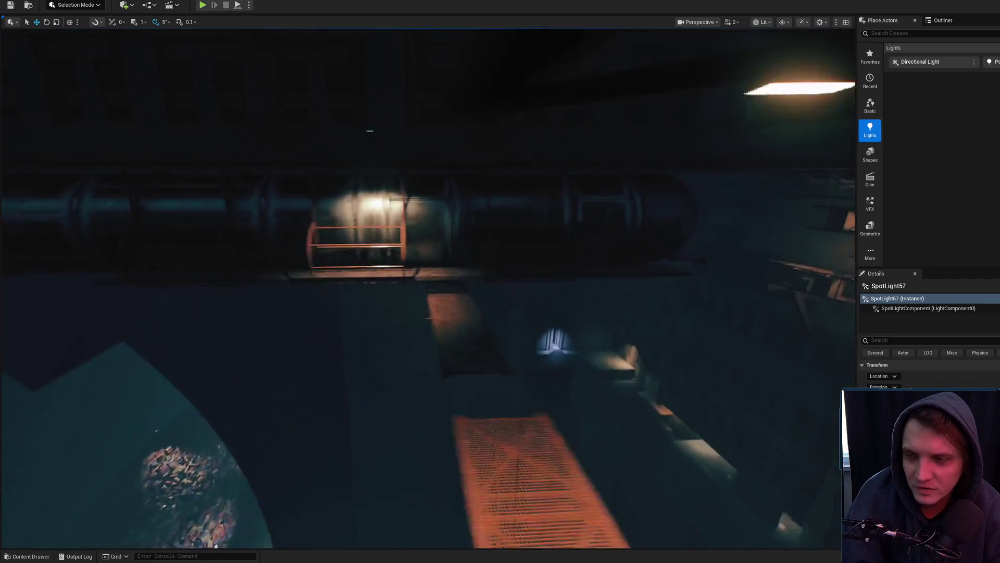
mouse_move(322, 70)
mouse_down()
mouse_move(552, 226)
mouse_move(530, 214)
mouse_move(532, 224)
mouse_up()
drag(336, 200, 332, 180)
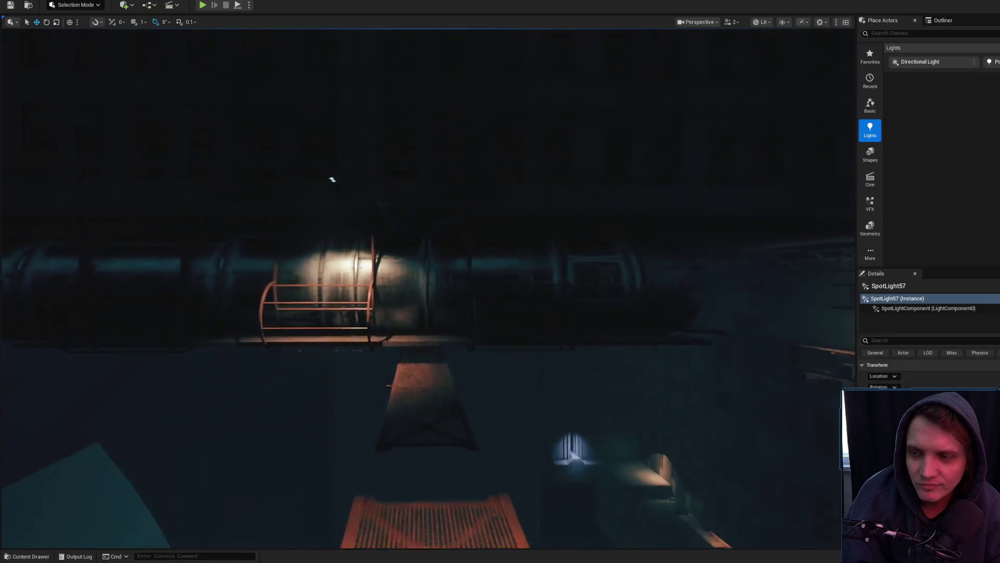
drag(528, 213, 516, 206)
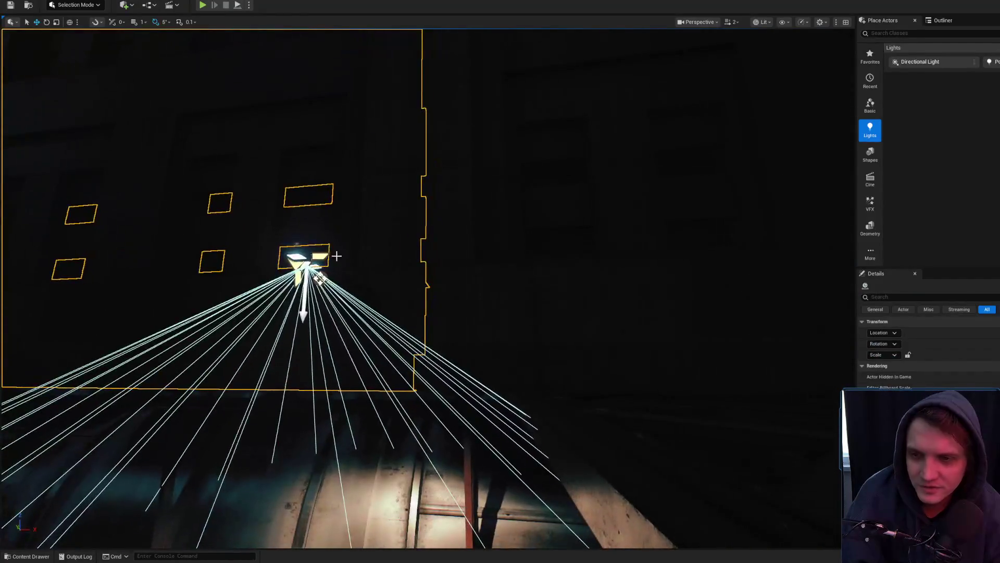
click(328, 261)
mouse_move(328, 260)
mouse_down()
mouse_move(241, 211)
mouse_move(292, 198)
mouse_move(396, 218)
mouse_move(312, 156)
mouse_move(217, 56)
mouse_move(308, 96)
mouse_move(340, 168)
mouse_move(332, 158)
mouse_move(329, 195)
mouse_up()
Select SpotLight57 above the tank and fly the view around its light cone
scroll(332, 159, down, 3)
click(332, 157)
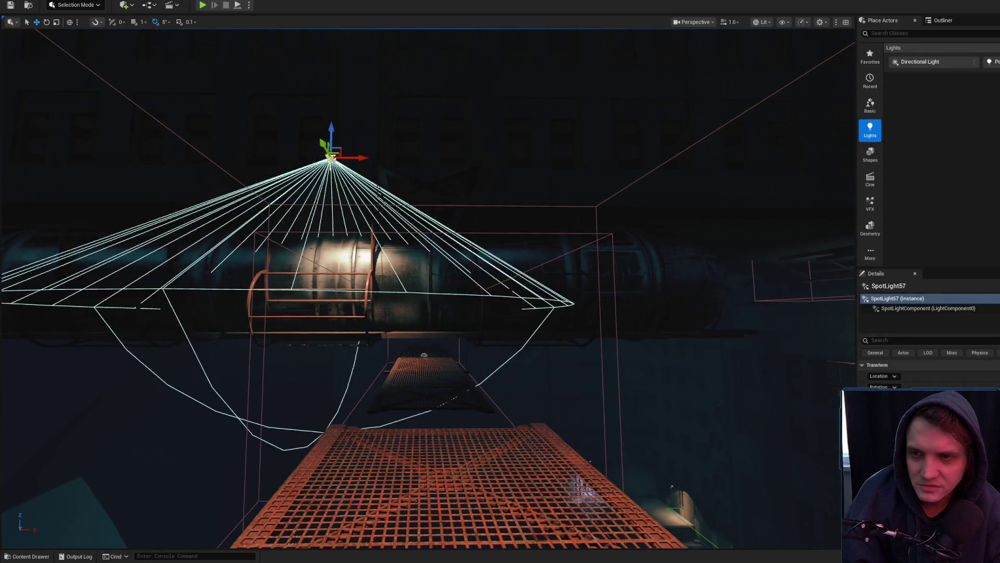
mouse_move(332, 156)
mouse_down()
mouse_move(320, 190)
mouse_move(312, 172)
mouse_up()
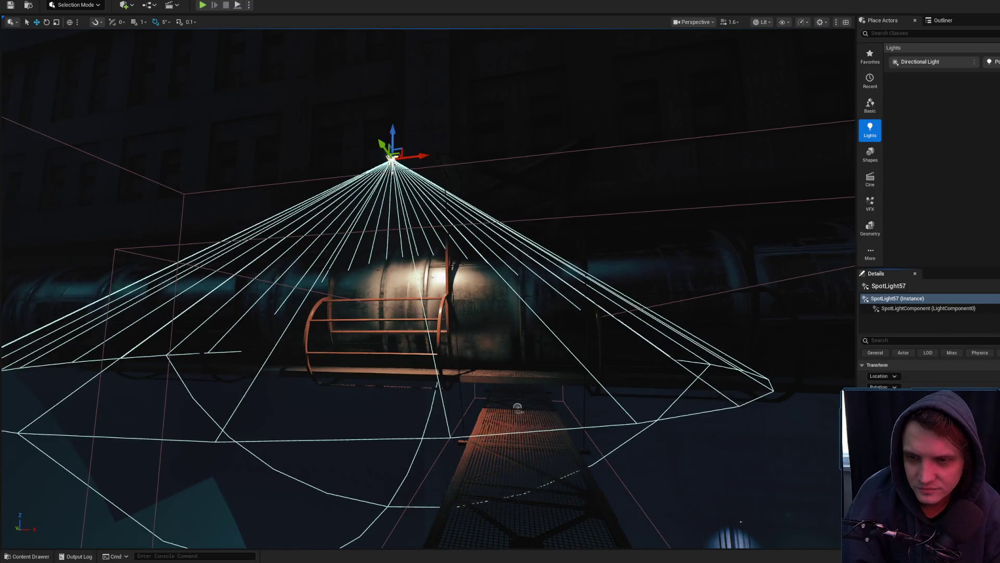
mouse_move(513, 364)
mouse_down()
mouse_move(513, 324)
mouse_move(459, 375)
mouse_up()
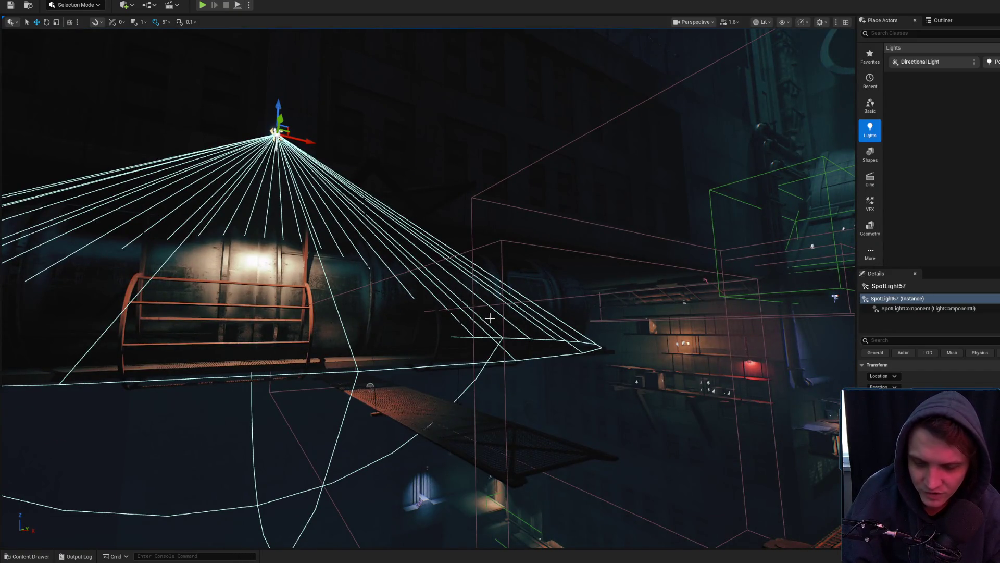
drag(459, 375, 435, 390)
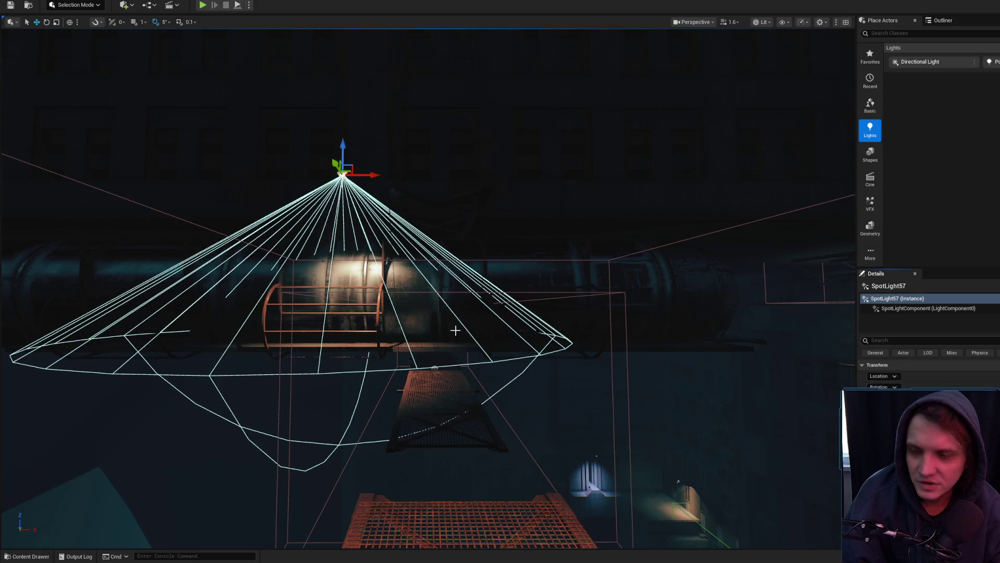
drag(442, 330, 442, 166)
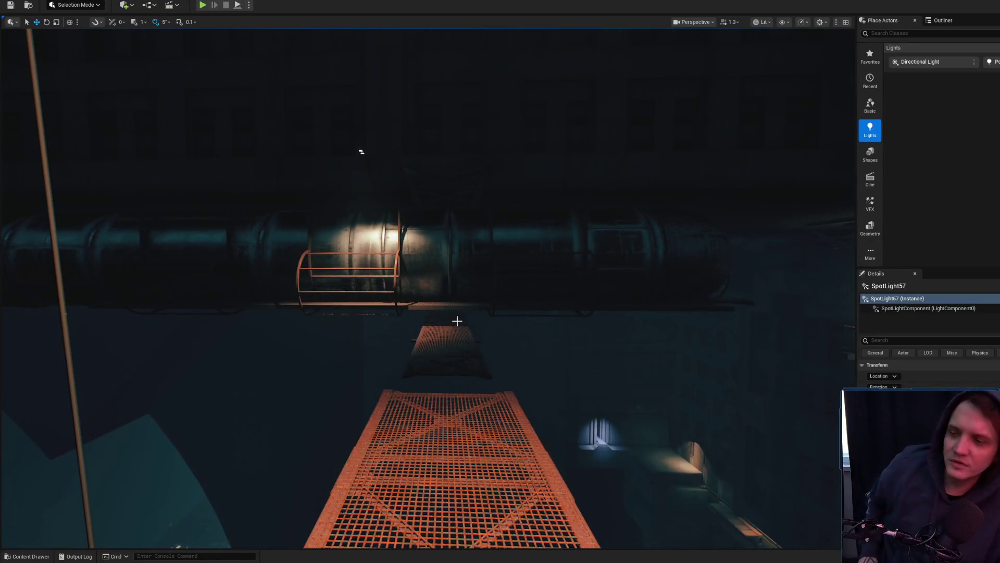
mouse_move(461, 292)
mouse_down()
mouse_move(460, 250)
mouse_move(447, 292)
mouse_move(428, 278)
mouse_move(444, 258)
mouse_move(427, 262)
mouse_move(446, 292)
mouse_up()
Alt-drag the spotlight along the X axis to create SpotLight84 further along the pipe
scroll(436, 260, up, 1)
scroll(446, 292, up, 1)
mouse_move(412, 215)
mouse_down()
mouse_move(797, 214)
mouse_move(559, 217)
mouse_move(681, 217)
mouse_move(651, 208)
mouse_move(654, 225)
mouse_up()
key(alt+Tab)
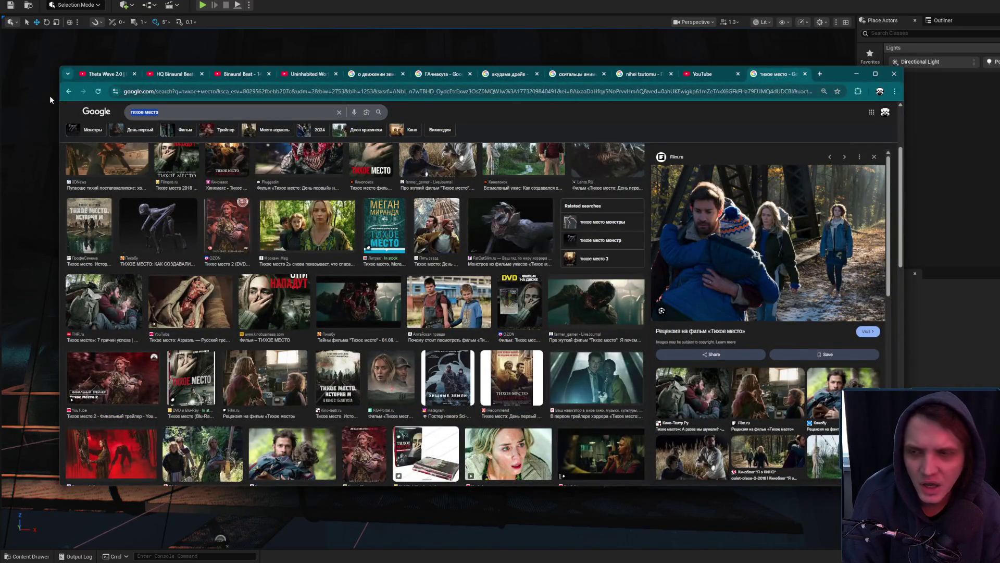
Search images for 'бомж с дробовиком', preview the old man with shotgun, then show All results
text(Бомж)
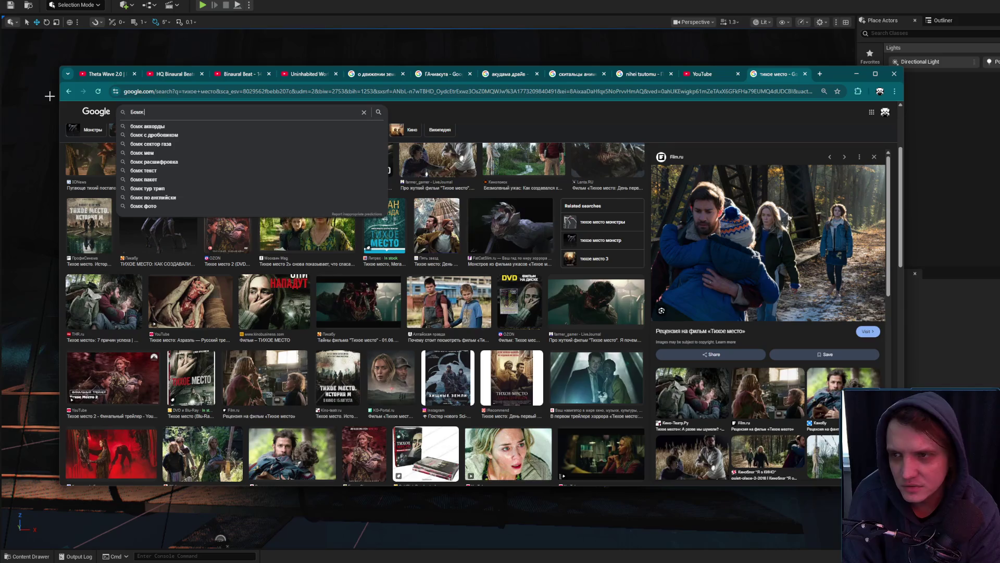
key(Down)
key(Down)
key(Return)
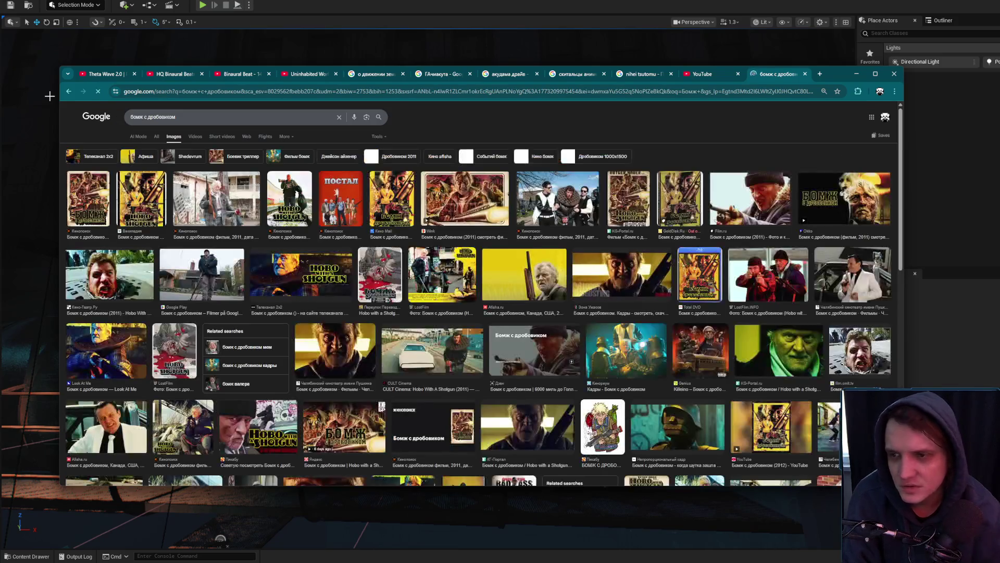
click(240, 198)
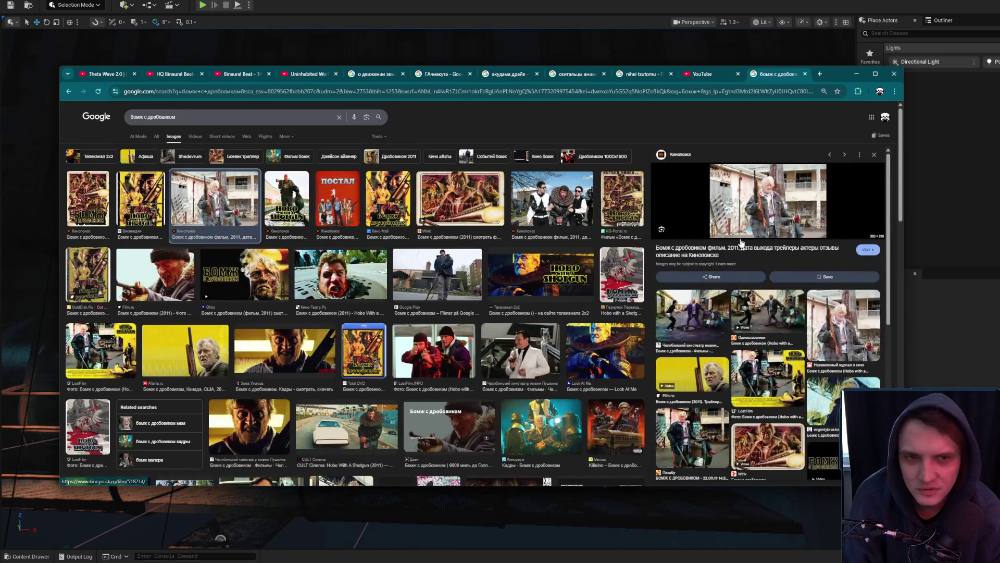
click(155, 137)
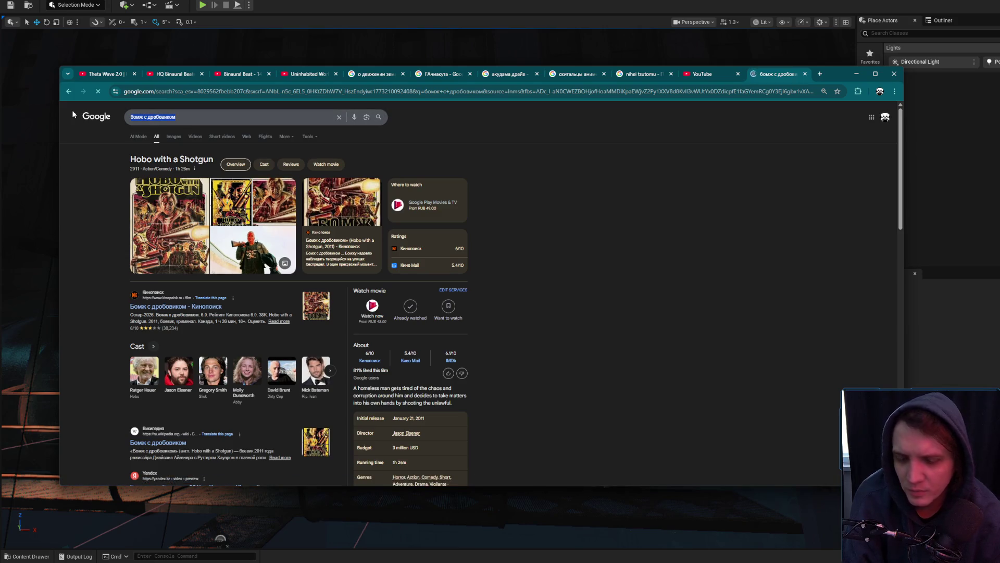
Search images for 'попутчик' and preview The Hitcher, Кинопоиск and DVD cover posters
text(попутнчик)
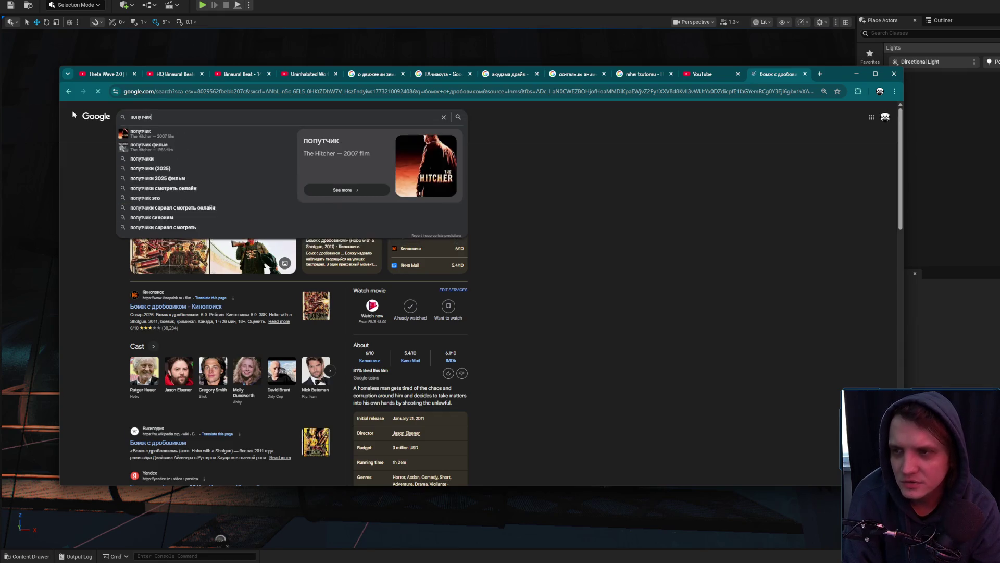
key(Return)
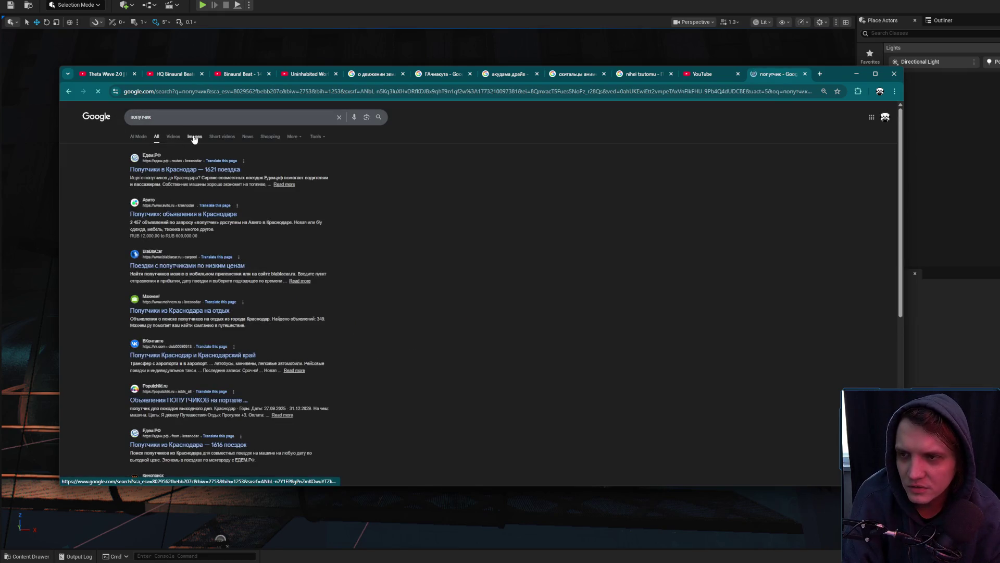
click(194, 137)
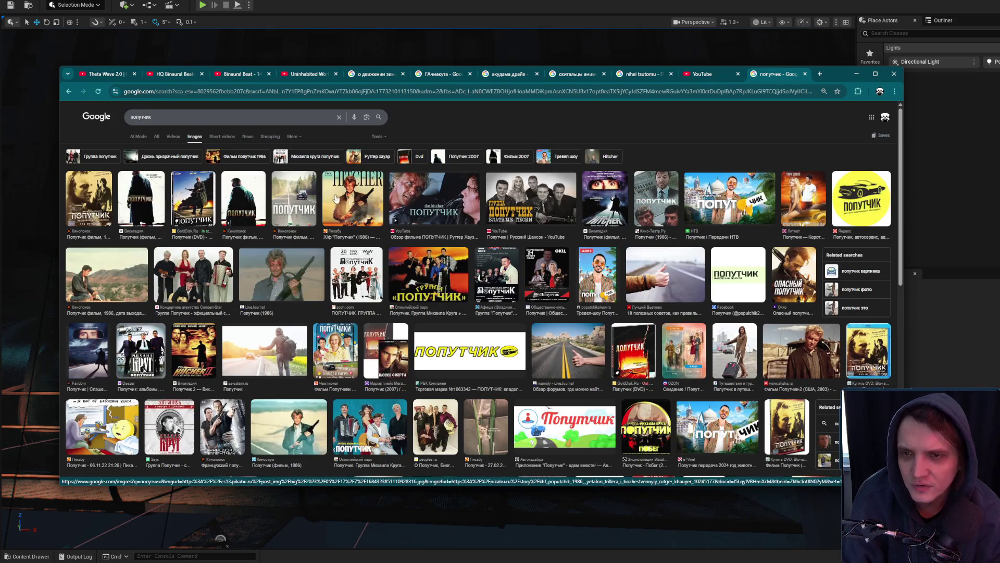
click(356, 202)
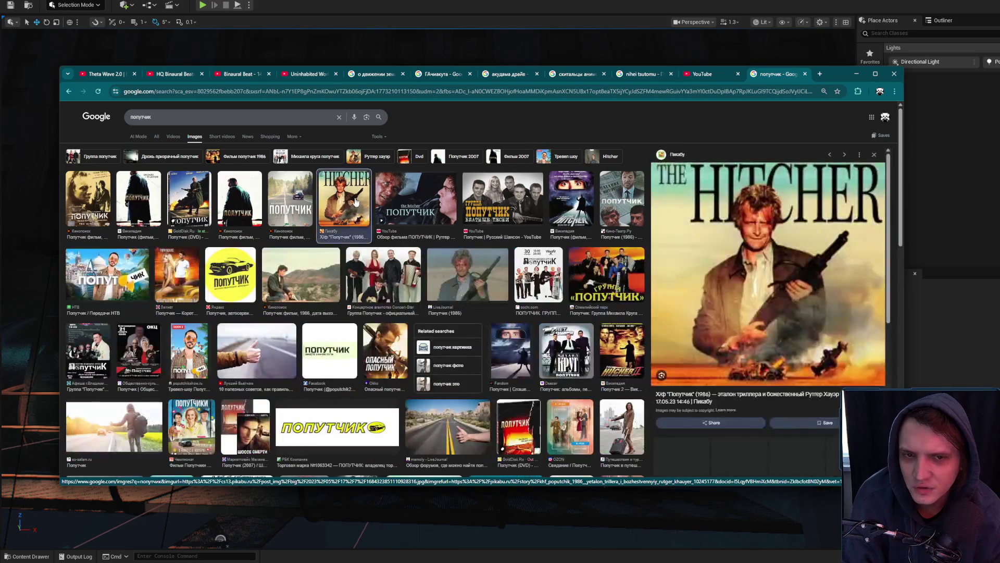
click(230, 193)
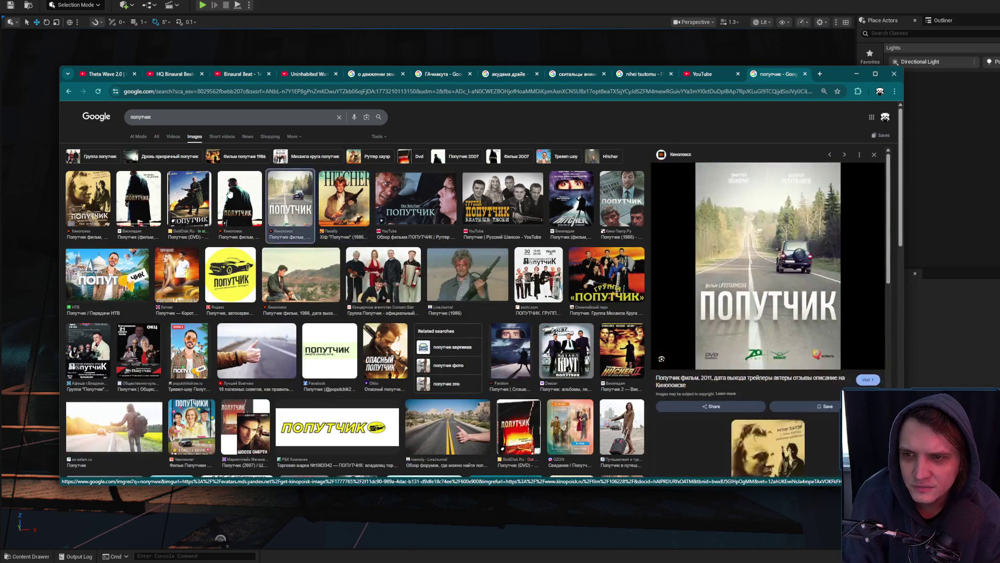
click(202, 194)
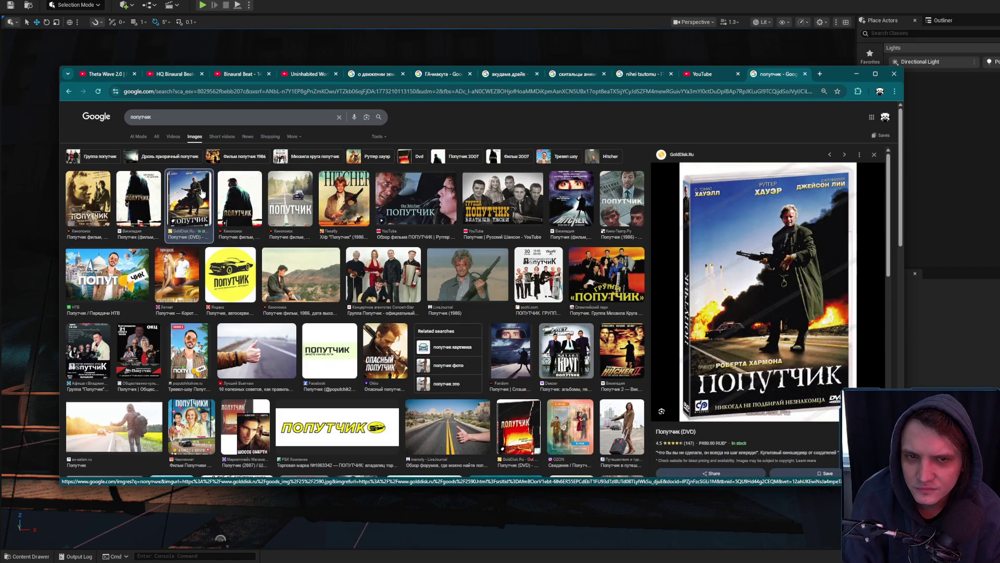
key(Right)
key(Right)
key(Right)
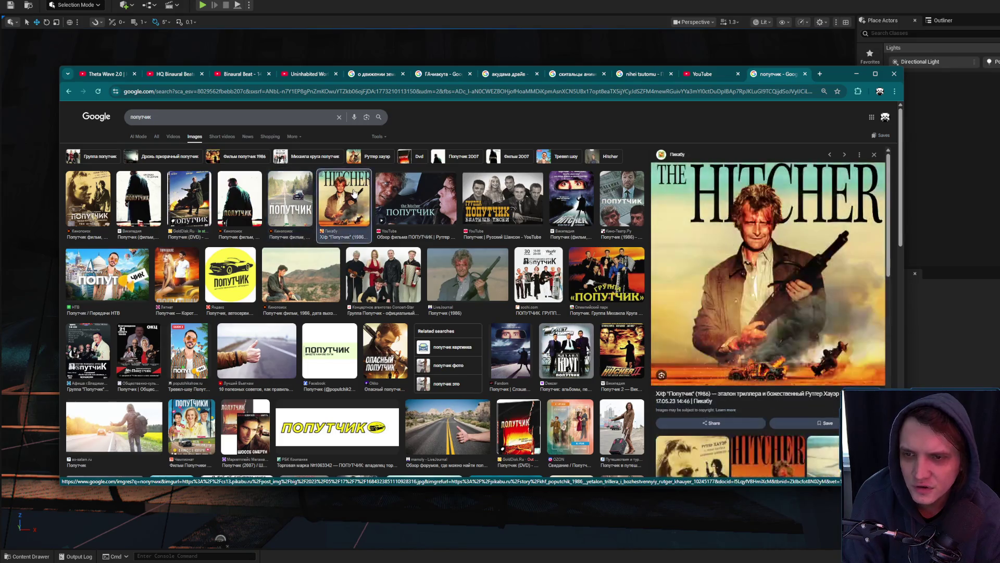
Open the Pikabu Hitcher article in a new tab, then return to the бомж с дробовиком results
middle_click(739, 401)
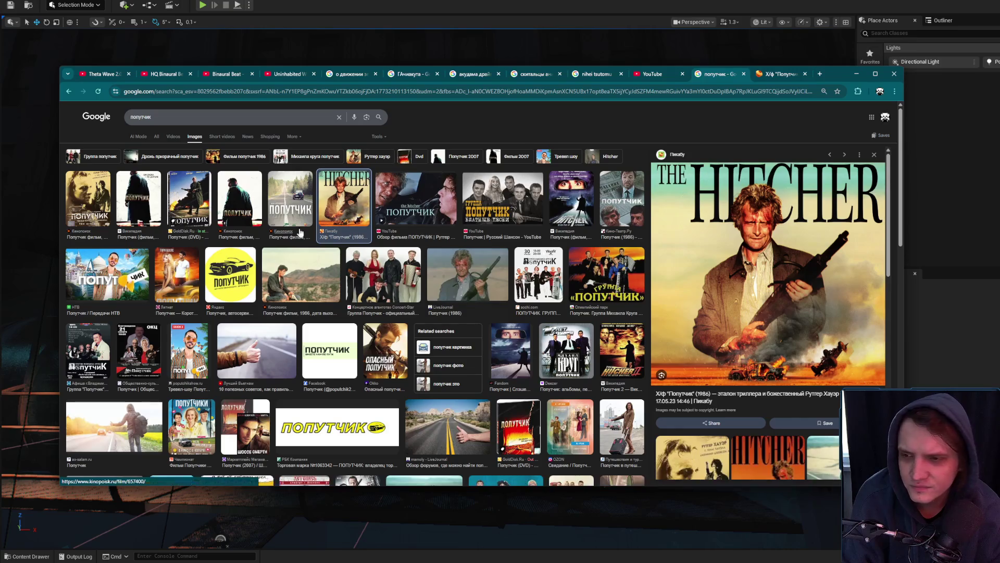
click(781, 74)
scroll(660, 272, down, 4)
scroll(651, 273, up, 4)
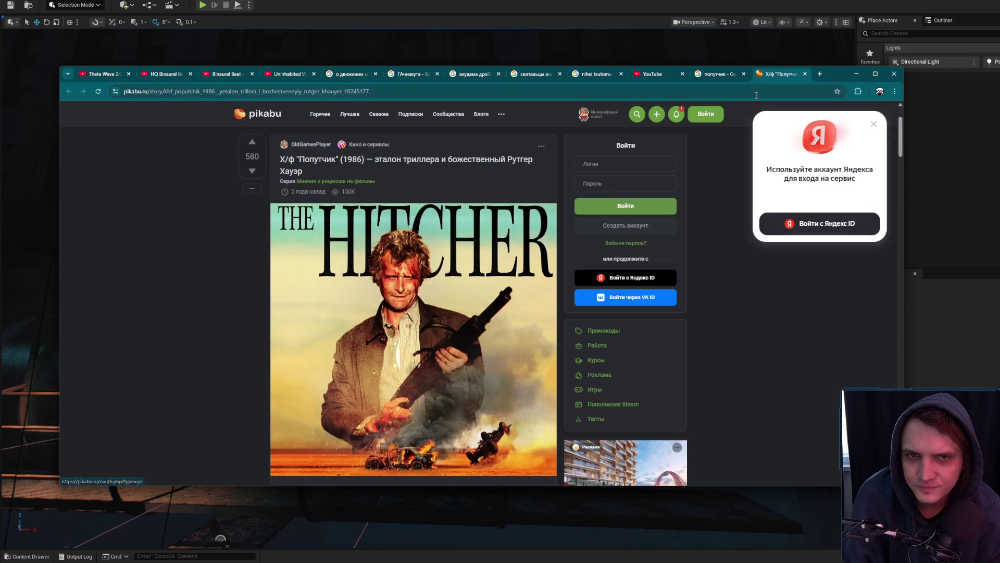
click(721, 76)
click(67, 92)
click(68, 92)
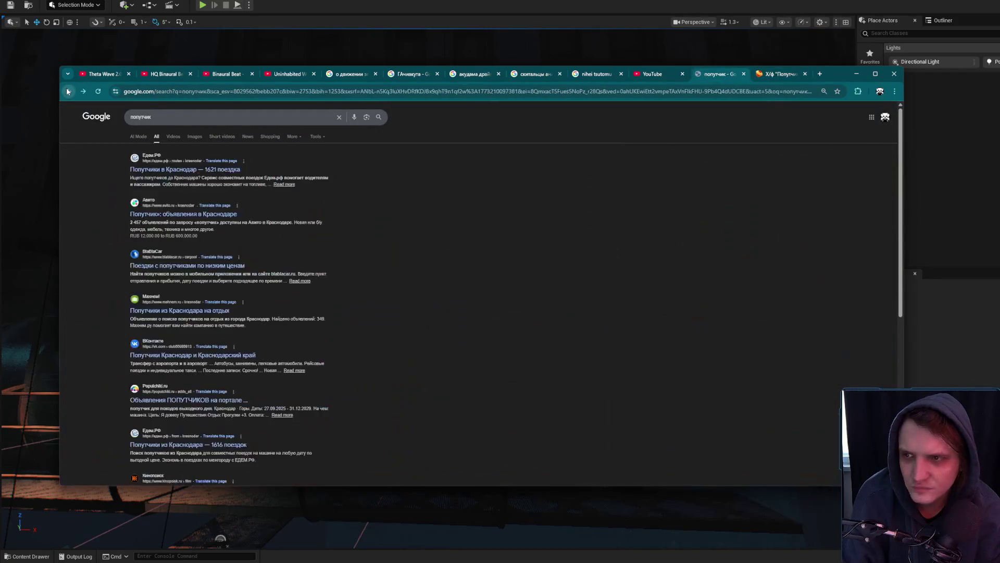
click(68, 92)
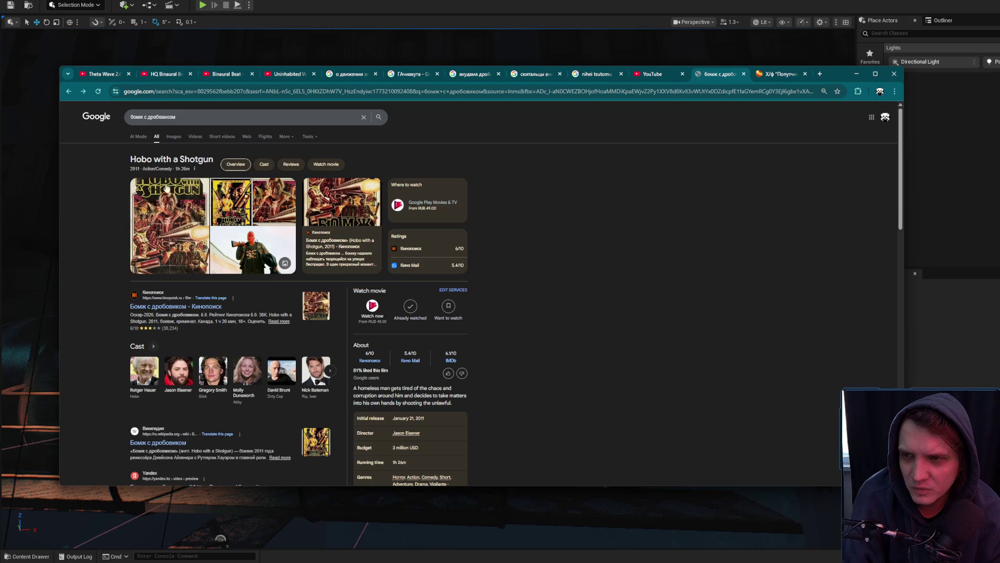
Open the Kinopoisk Бомж с дробовиком page, close the Google results tab and minimize Chrome
middle_click(162, 306)
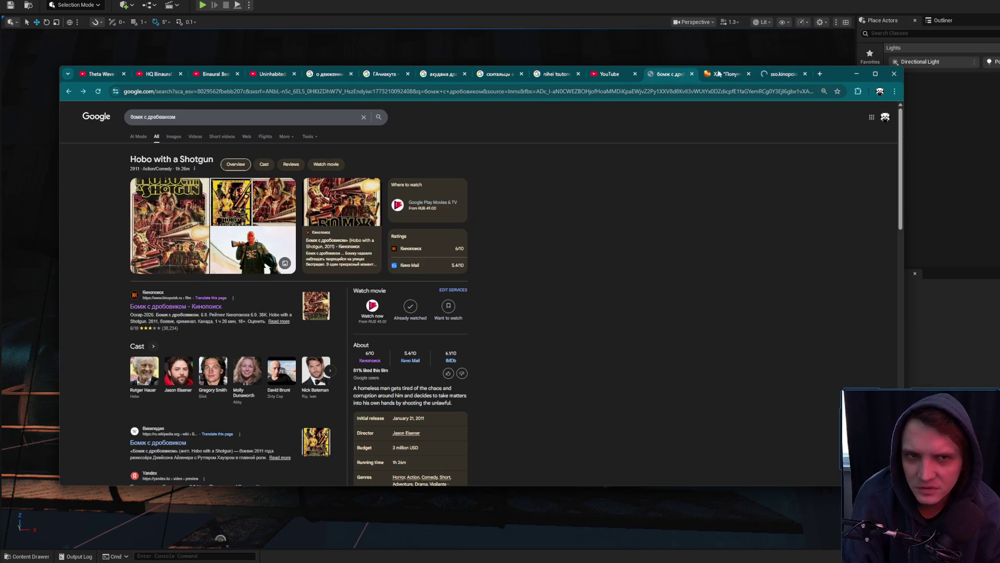
click(769, 76)
scroll(585, 240, down, 4)
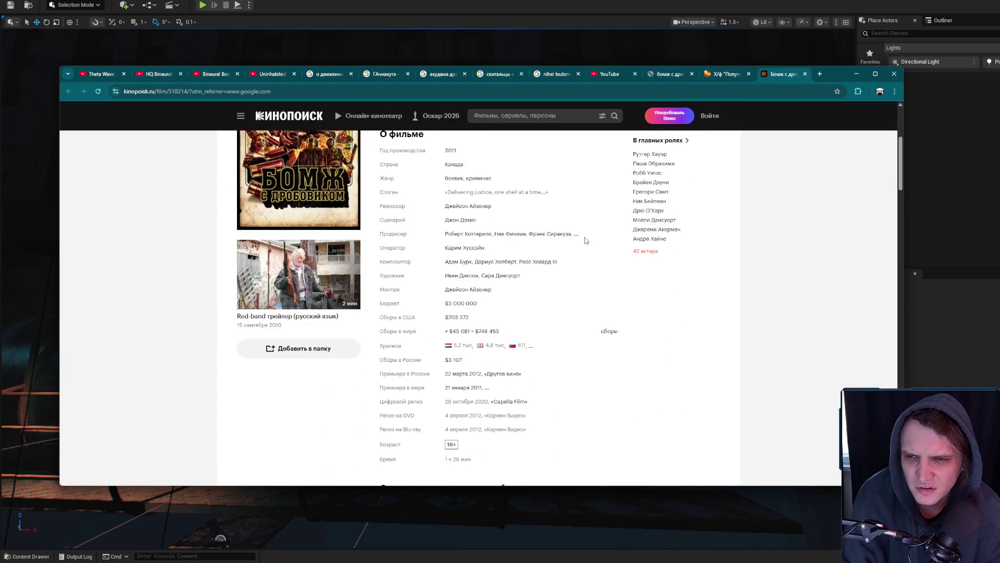
scroll(585, 240, up, 3)
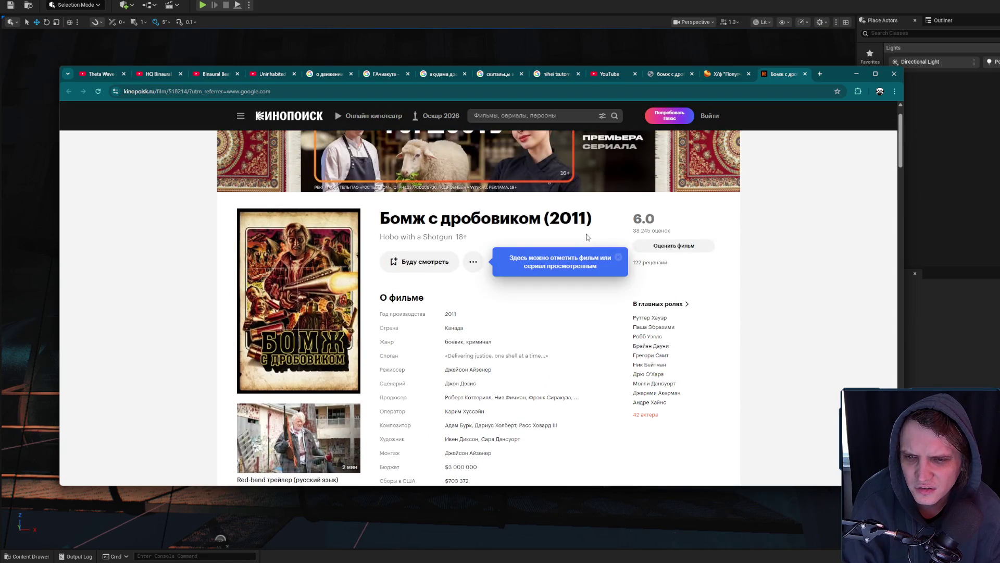
click(716, 75)
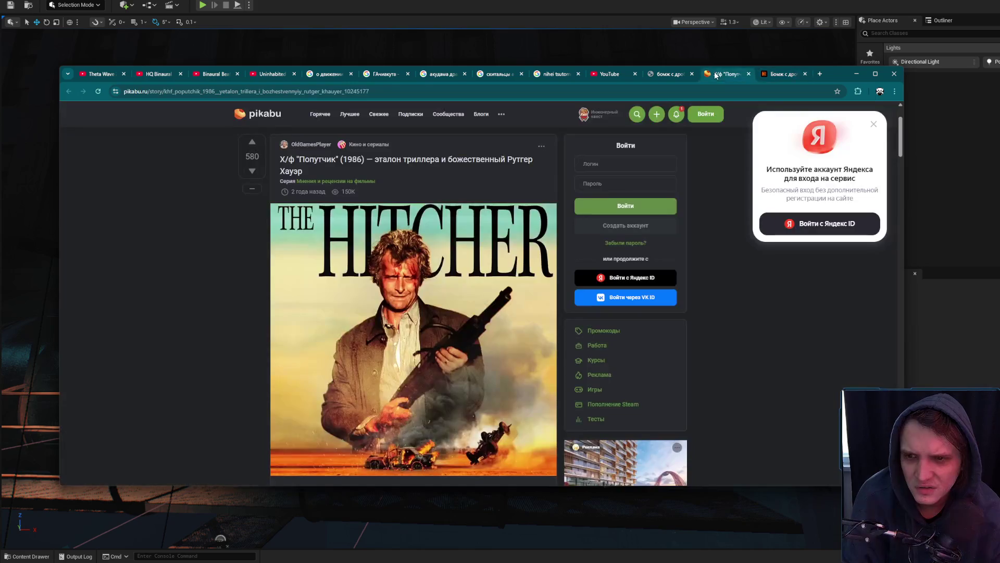
click(680, 75)
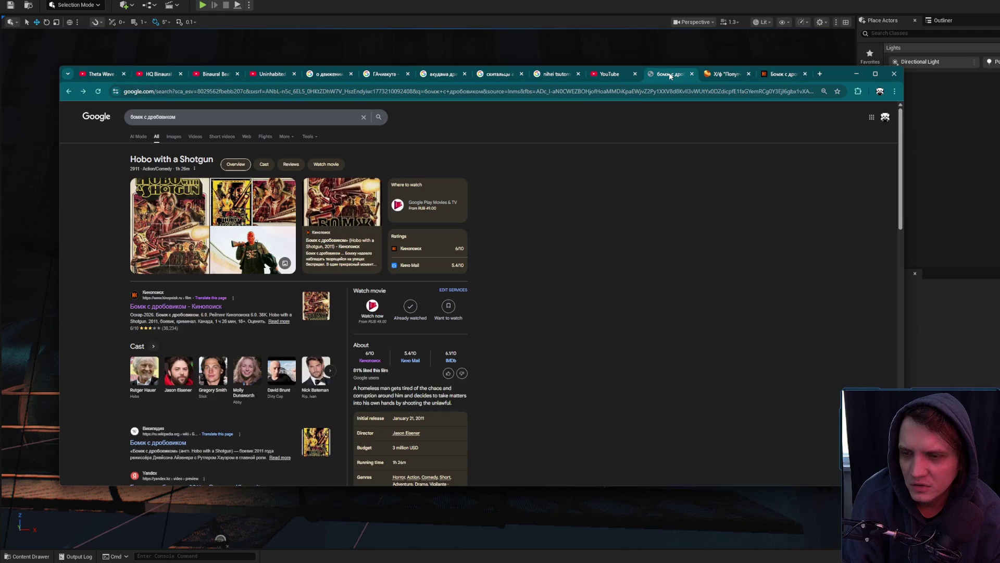
middle_click(670, 76)
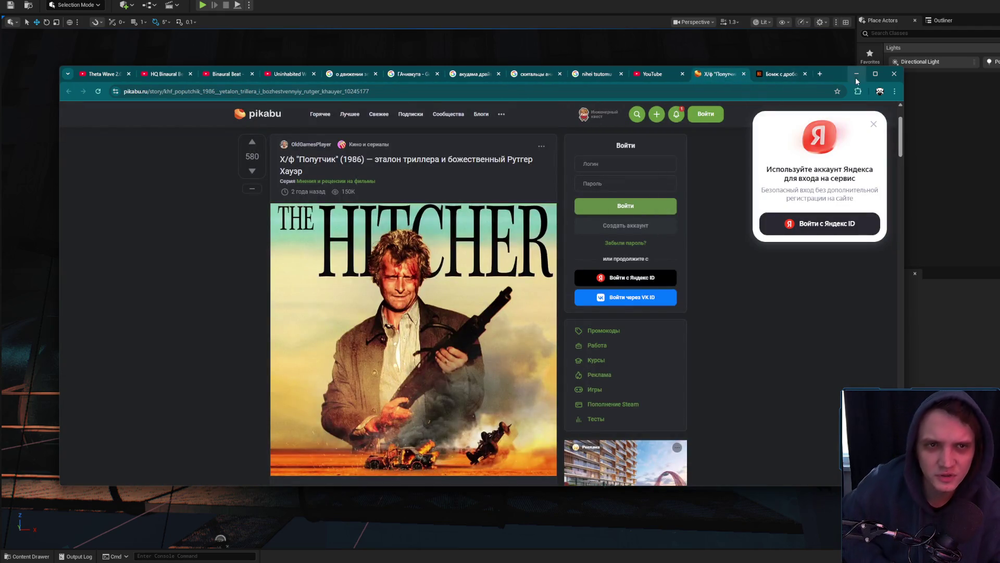
click(857, 74)
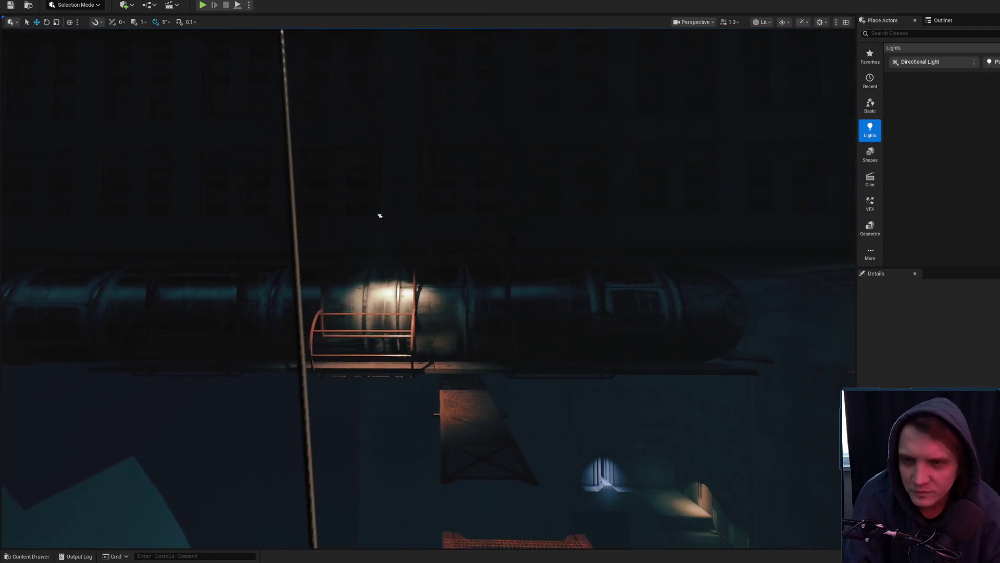
drag(386, 216, 387, 217)
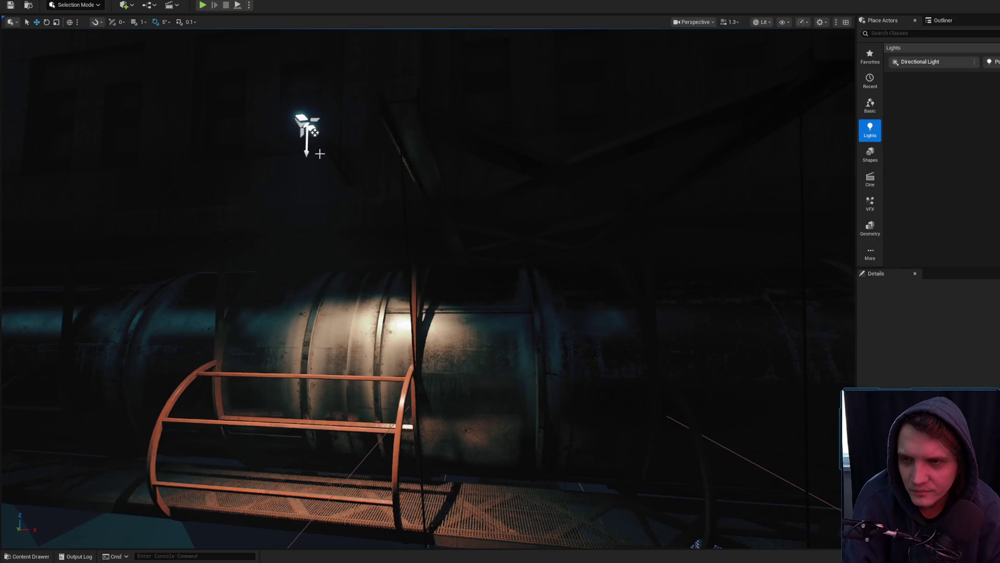
click(306, 128)
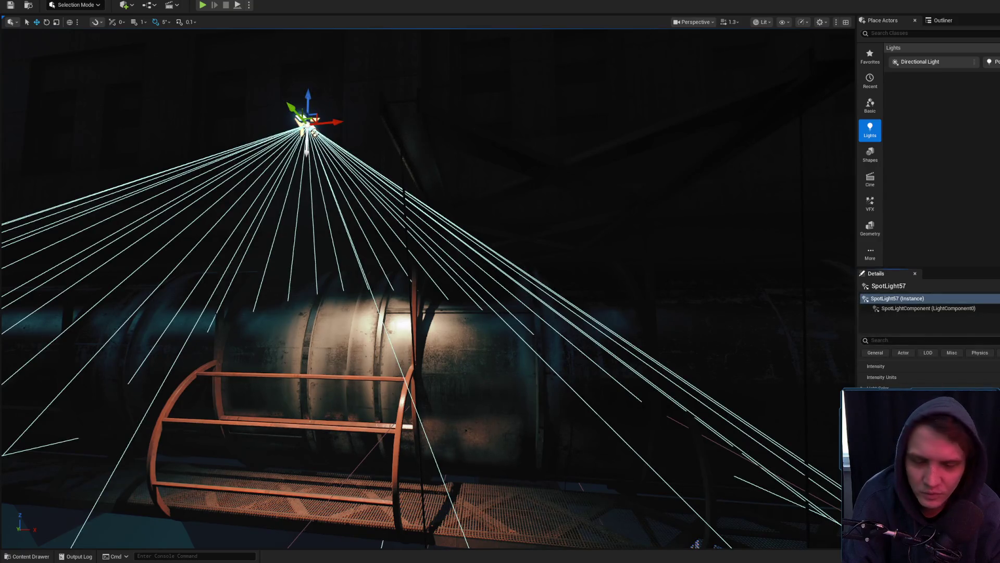
drag(523, 297, 523, 297)
mouse_move(323, 191)
mouse_down()
mouse_move(337, 204)
mouse_move(308, 138)
mouse_move(342, 219)
mouse_move(337, 152)
mouse_move(296, 95)
mouse_up()
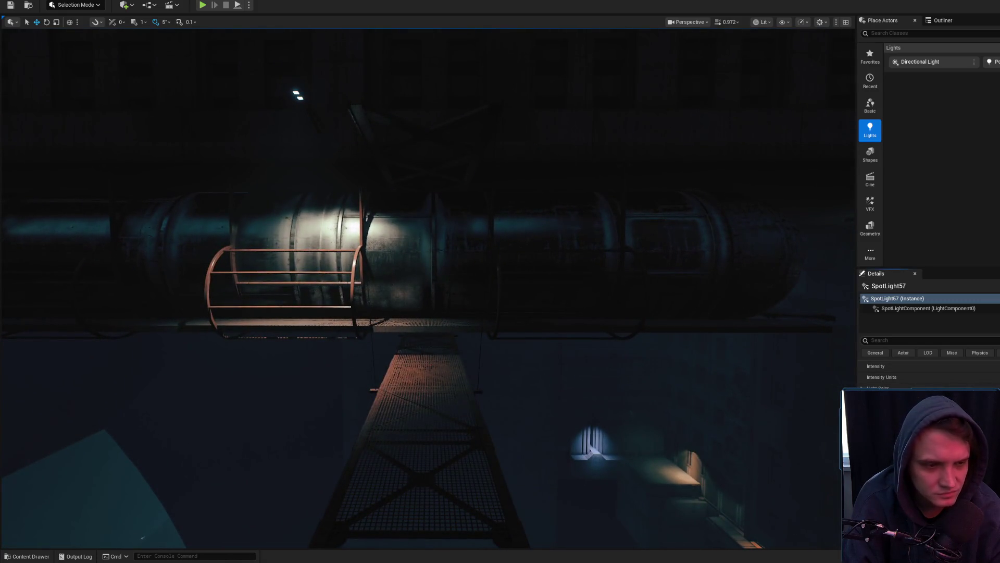
mouse_move(636, 312)
mouse_down()
mouse_move(651, 310)
mouse_move(637, 314)
mouse_up()
scroll(651, 310, down, 1)
scroll(651, 310, up, 3)
drag(663, 281, 663, 282)
drag(588, 241, 263, 240)
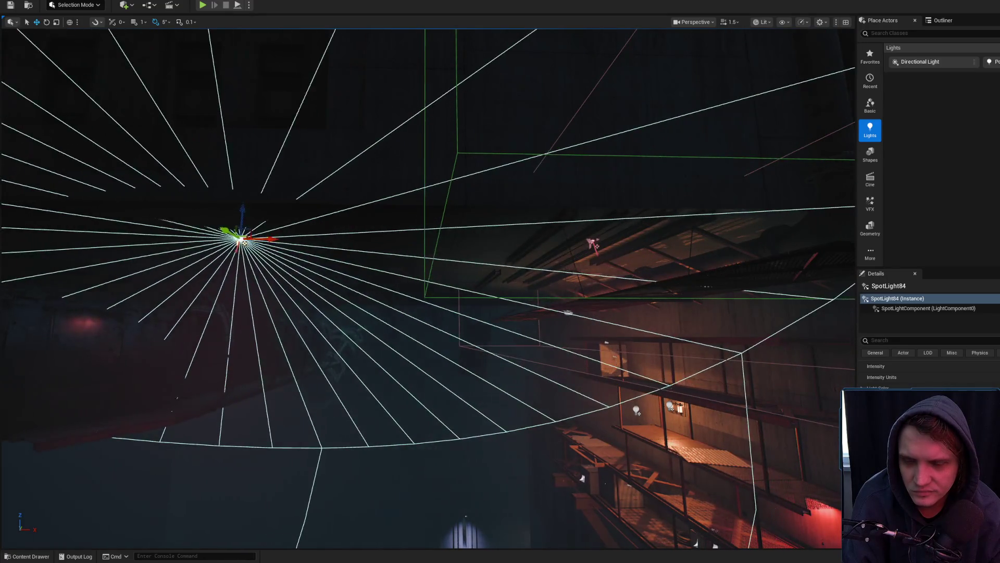
Focus on the copied spotlight and look at the red light spot it casts
key(f)
mouse_move(648, 313)
mouse_down()
mouse_move(648, 330)
mouse_move(537, 340)
mouse_move(604, 340)
mouse_up()
scroll(927, 372, down, 3)
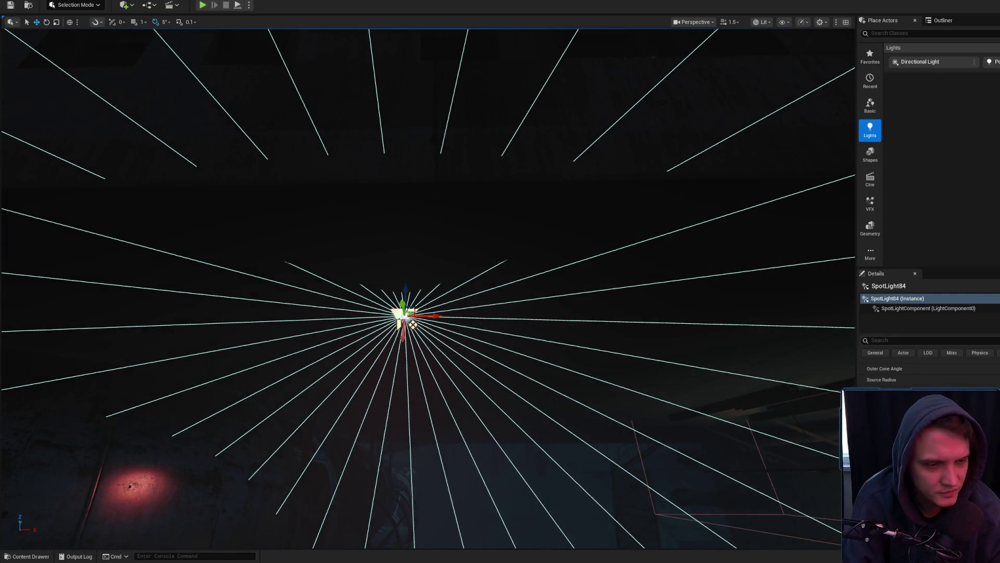
mouse_move(618, 369)
mouse_down()
mouse_move(578, 385)
mouse_move(737, 212)
mouse_move(762, 486)
mouse_move(453, 341)
mouse_move(422, 247)
mouse_move(457, 279)
mouse_up()
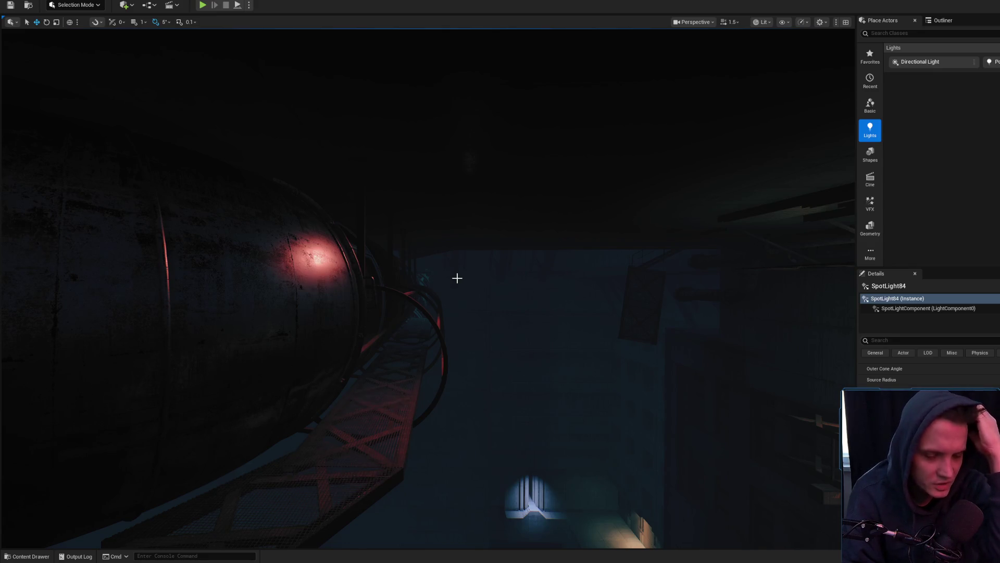
mouse_move(458, 278)
mouse_down()
mouse_move(424, 237)
mouse_move(437, 281)
mouse_up()
scroll(440, 247, up, 1)
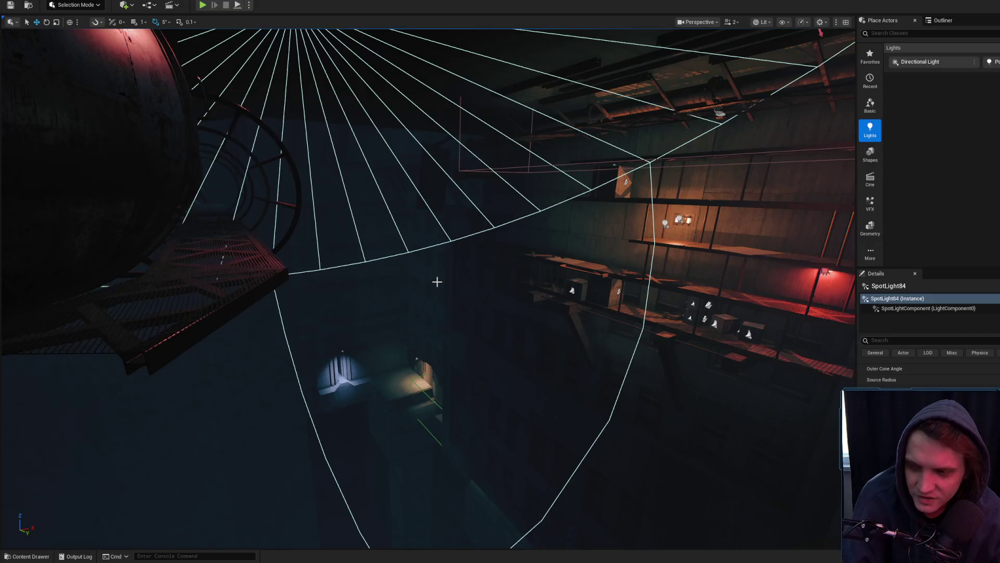
Circle the camera around the red-lit tank and its neighbouring shelving, reframing it centrally
mouse_move(477, 292)
mouse_down()
mouse_move(465, 314)
mouse_move(474, 329)
mouse_up()
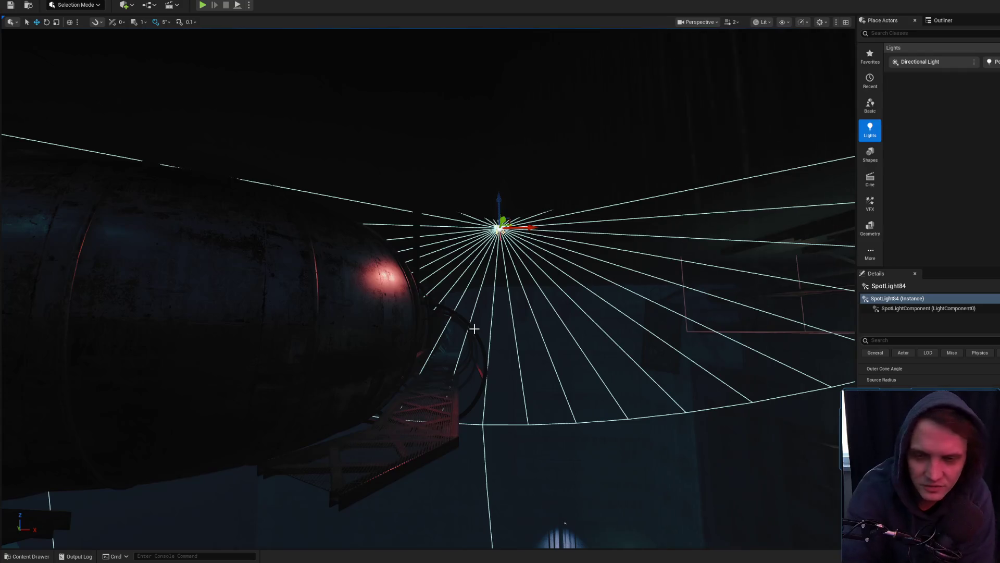
drag(474, 329, 483, 343)
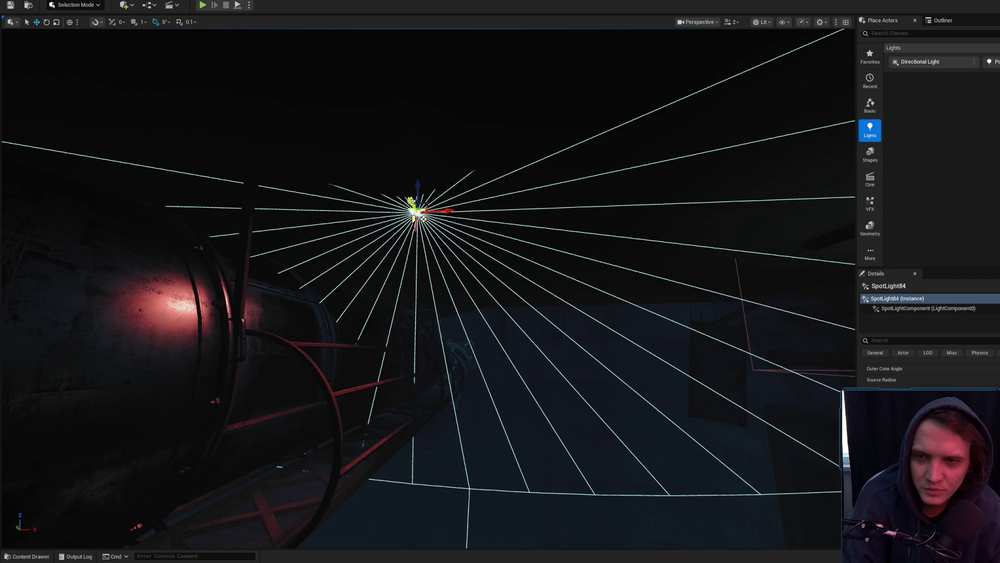
scroll(440, 312, down, 10)
drag(451, 311, 479, 311)
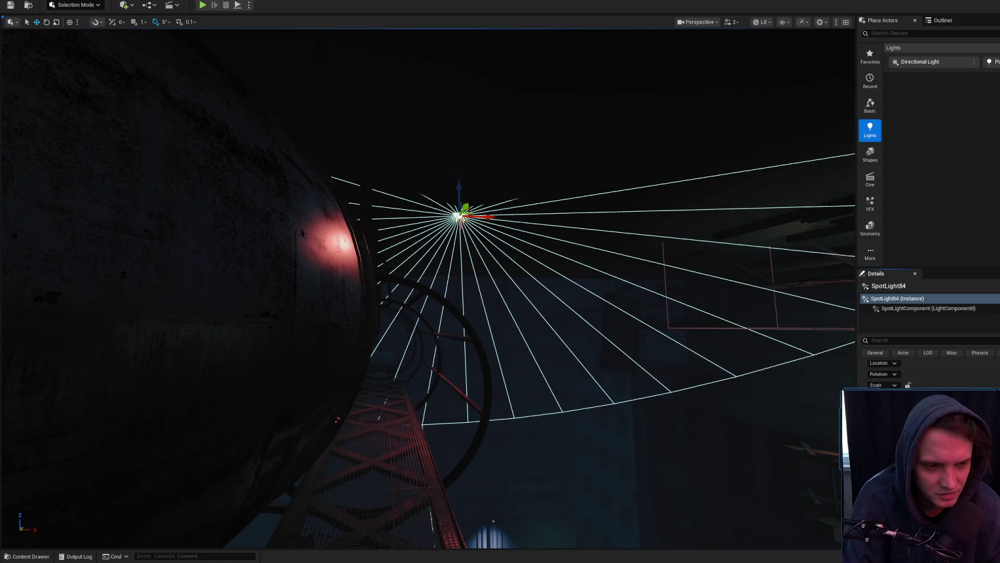
mouse_move(479, 310)
mouse_down()
mouse_move(625, 334)
mouse_move(463, 242)
mouse_move(403, 258)
mouse_move(398, 281)
mouse_up()
mouse_move(426, 221)
mouse_down()
mouse_move(501, 249)
mouse_move(245, 215)
mouse_move(203, 245)
mouse_move(33, 307)
mouse_move(371, 274)
mouse_move(490, 276)
mouse_up()
Switch to the move tool and navigate down toward the shaft to locate the ceiling spotlight
key(w)
scroll(417, 277, down, 1)
scroll(438, 276, down, 1)
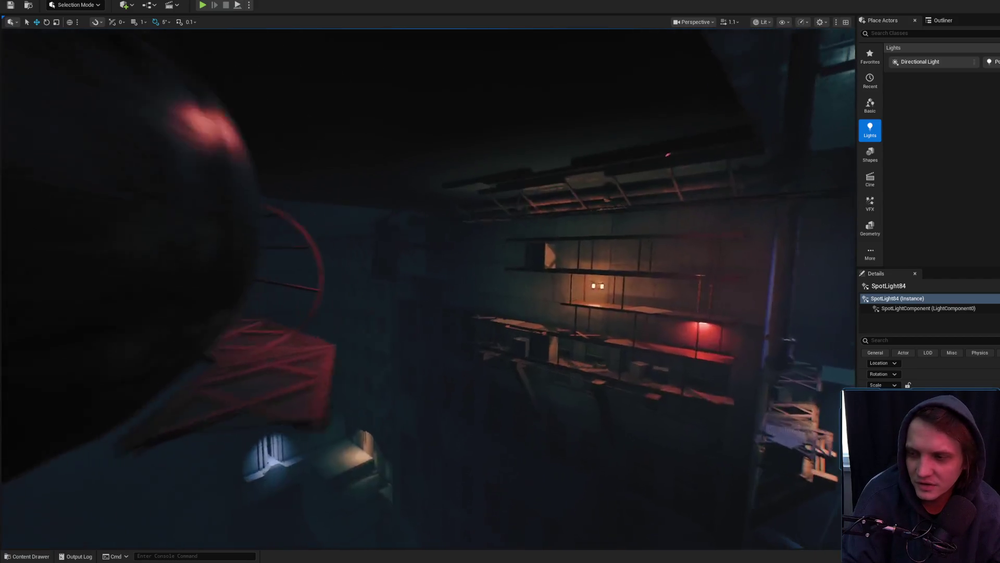
key(Escape)
scroll(416, 275, down, 3)
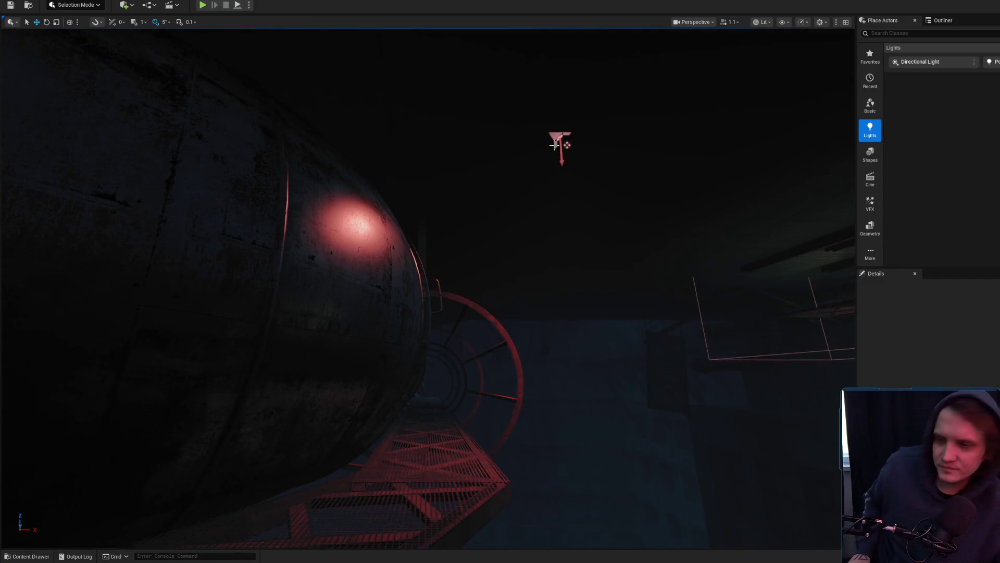
click(555, 145)
mouse_move(554, 145)
mouse_down()
mouse_move(587, 230)
mouse_move(604, 245)
mouse_move(672, 221)
mouse_move(590, 257)
mouse_up()
click(590, 255)
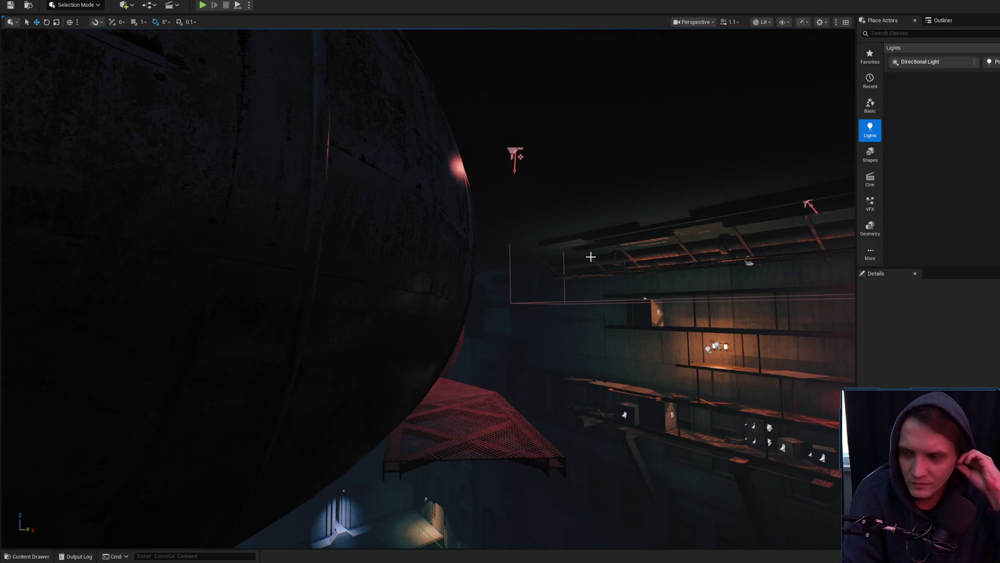
scroll(517, 163, down, 2)
drag(517, 162, 518, 162)
scroll(517, 162, down, 1)
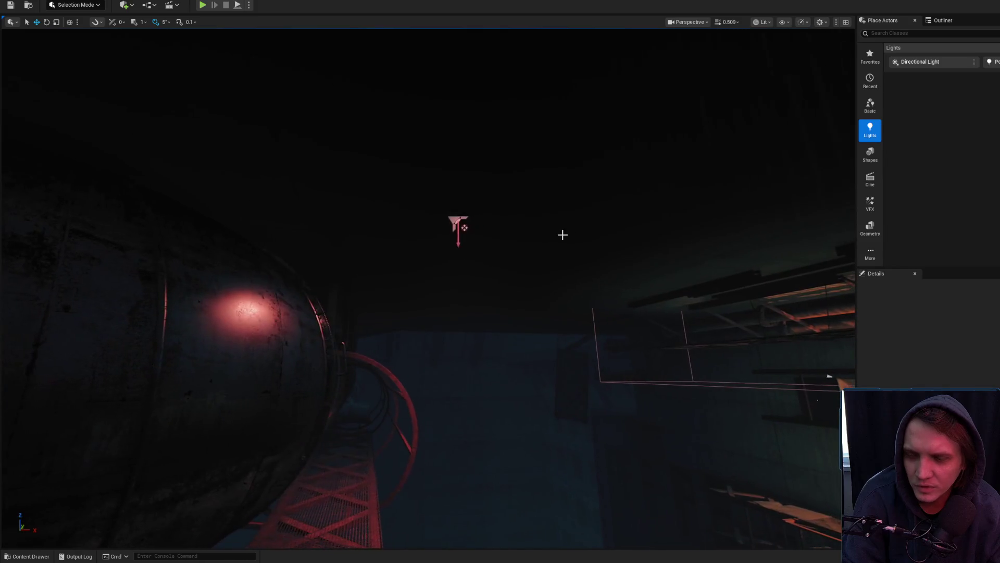
Select ceiling spotlight SpotLight84 and tilt it about 5 degrees with the rotate tool
click(454, 218)
key(Left)
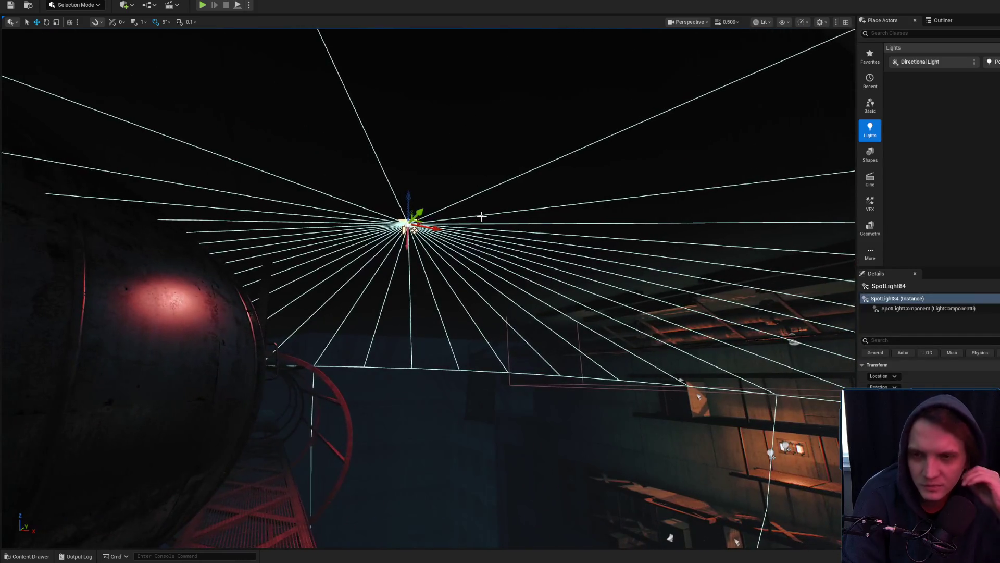
key(e)
mouse_move(383, 259)
mouse_down()
mouse_move(387, 245)
mouse_move(387, 365)
mouse_move(489, 262)
mouse_move(510, 68)
mouse_move(547, 135)
mouse_move(552, 79)
mouse_move(531, 140)
mouse_move(589, 198)
mouse_up()
click(513, 55)
scroll(542, 151, down, 2)
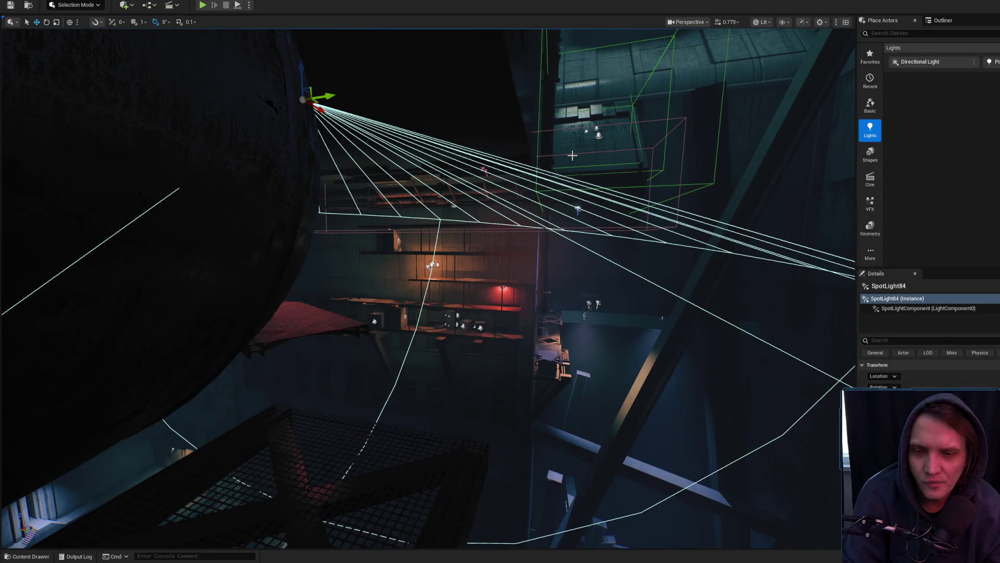
key(alt+Tab)
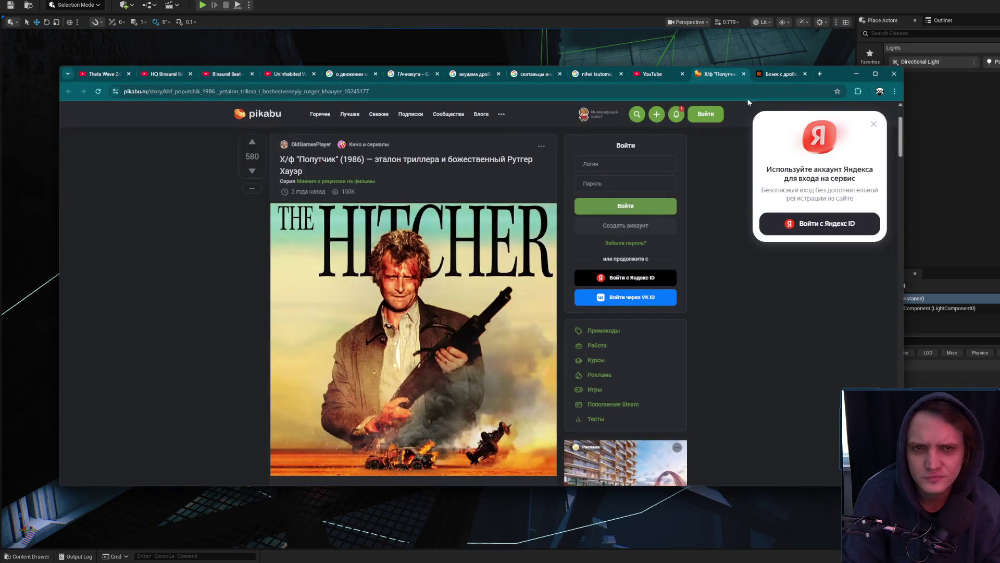
Search for the actor in a new tab and open his Russian Wikipedia article
click(821, 77)
text(джефф)
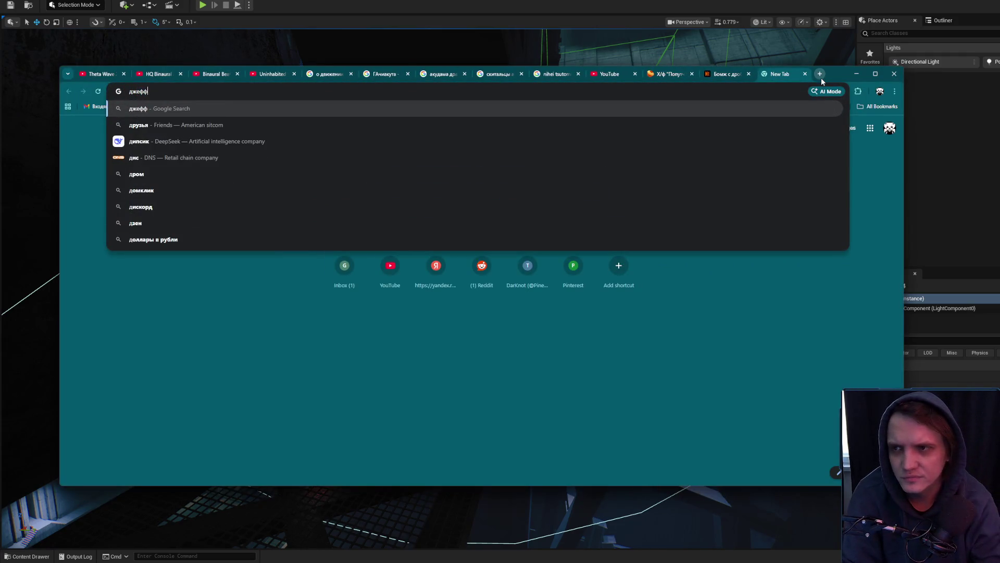
text( бриджес)
key(Return)
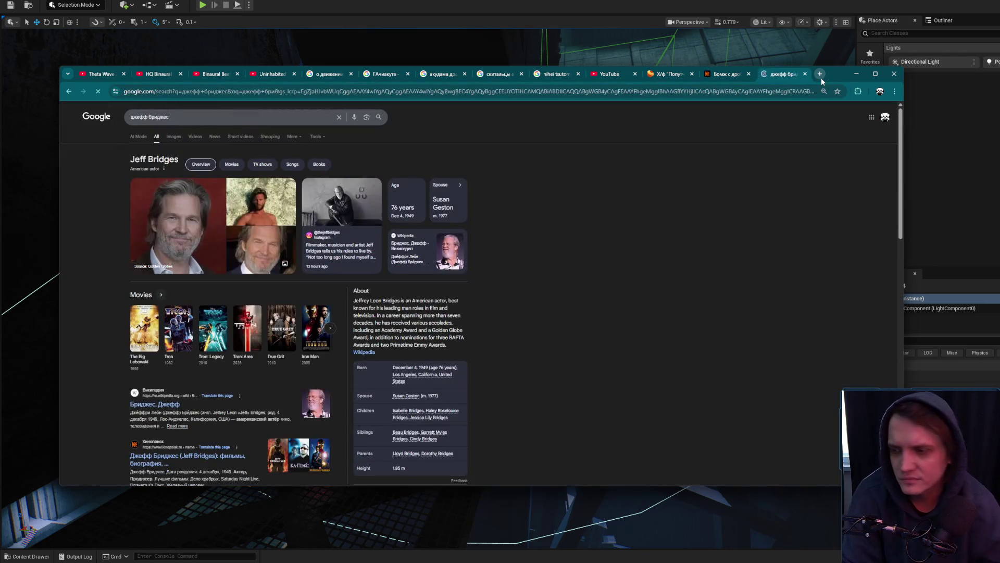
mouse_move(420, 242)
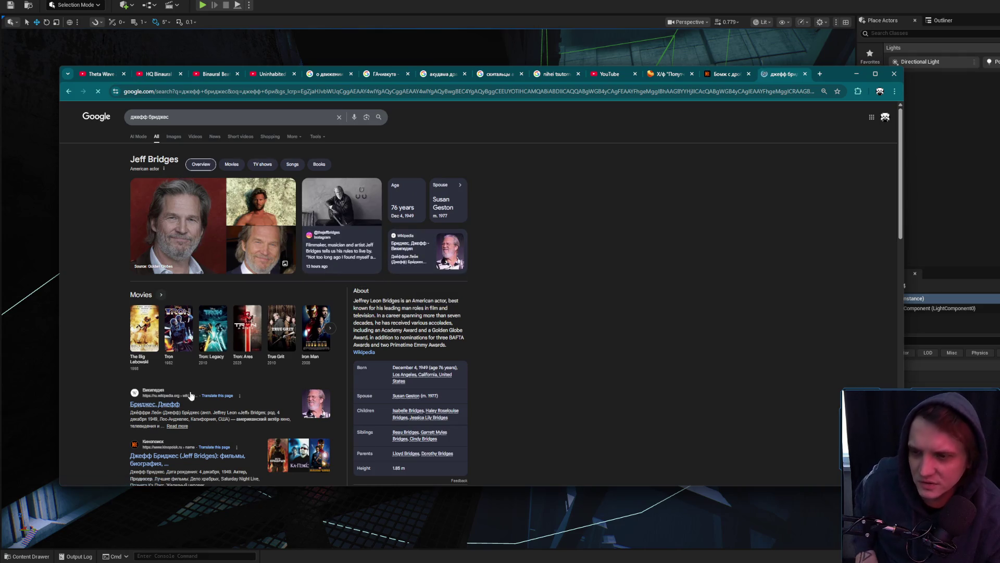
click(140, 405)
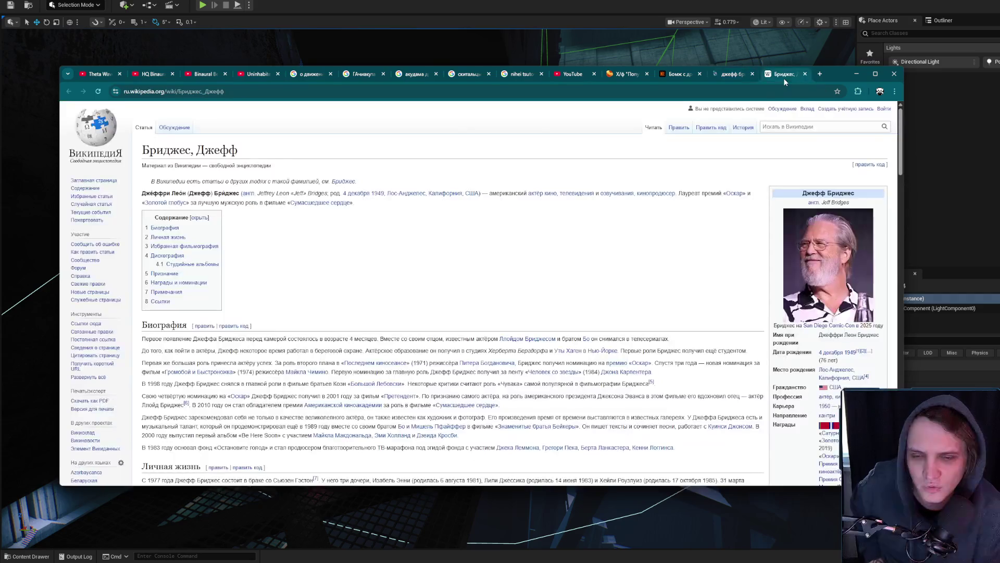
Scroll the article to the Избранная фильмография table listing films from 1988 to 2010
scroll(535, 241, down, 5)
scroll(521, 234, down, 10)
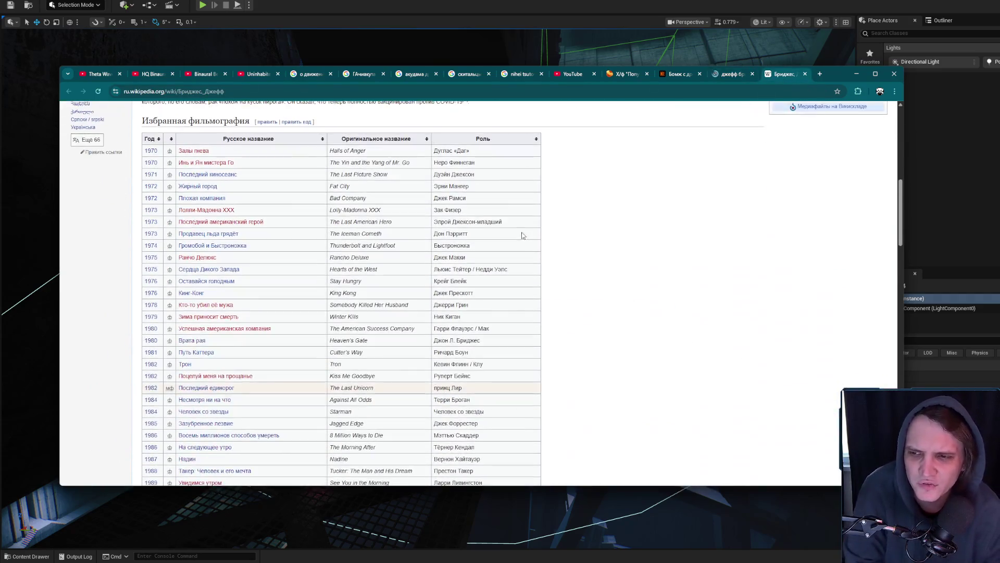
scroll(518, 233, down, 9)
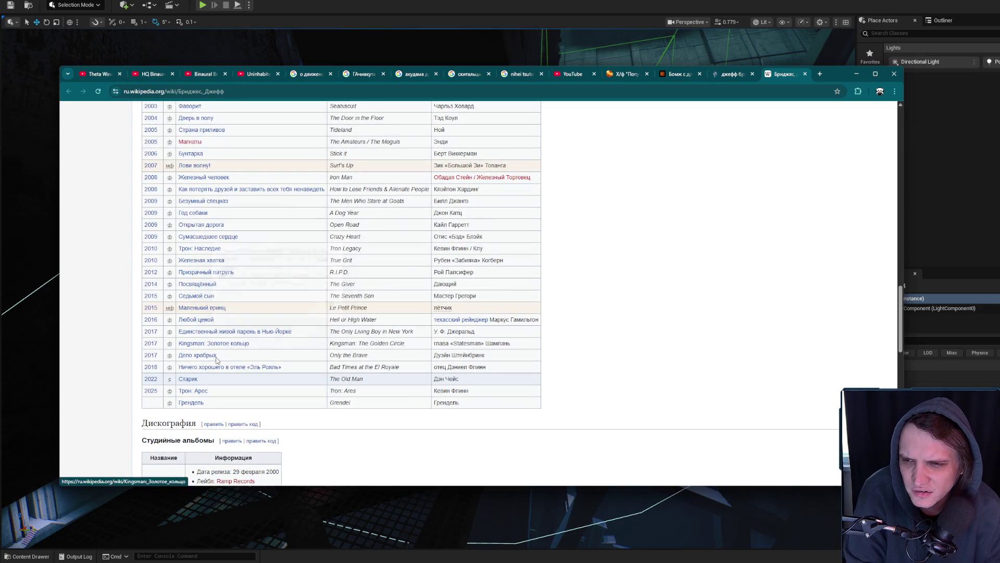
scroll(213, 403, up, 1)
scroll(213, 403, up, 1)
mouse_move(211, 357)
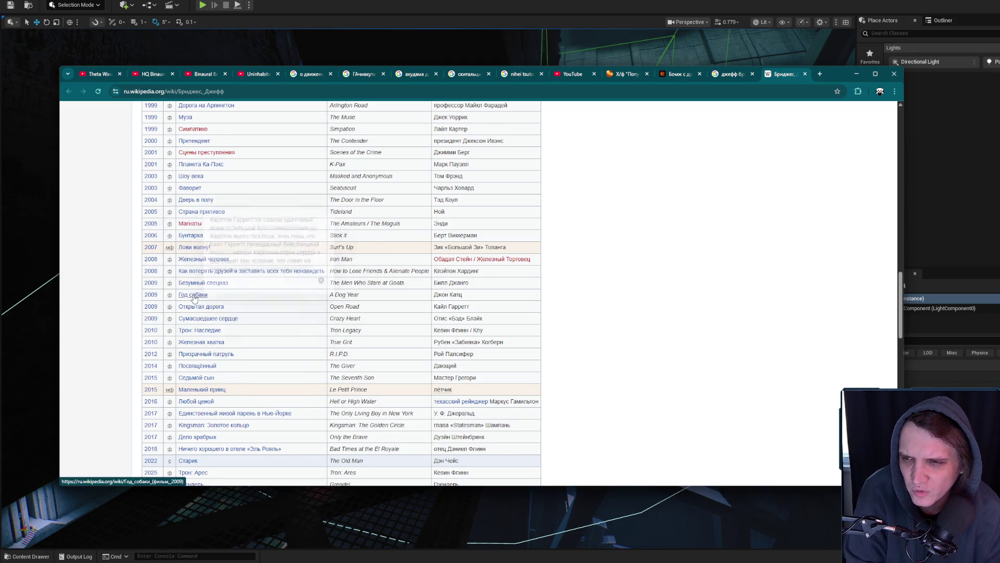
mouse_move(194, 297)
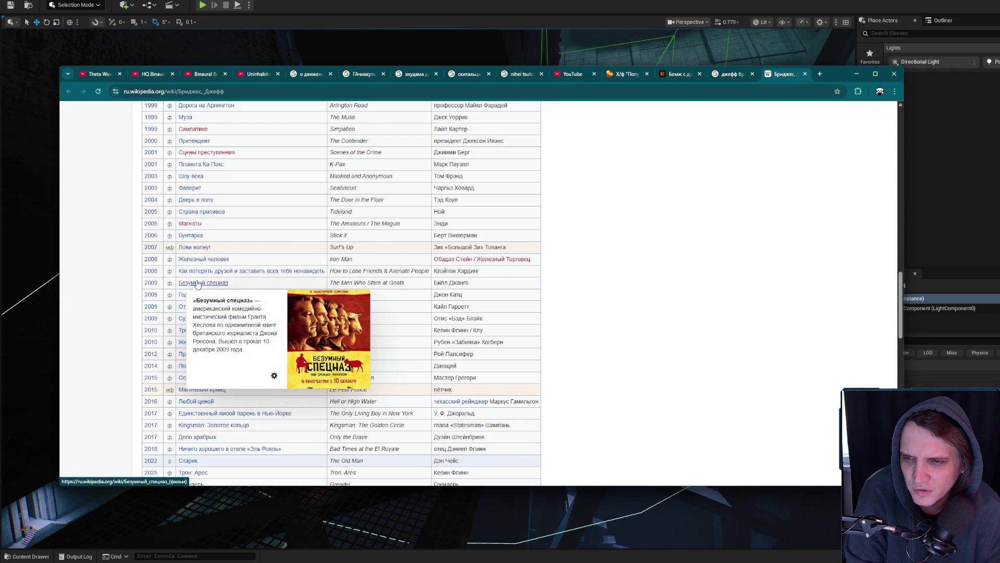
mouse_move(206, 275)
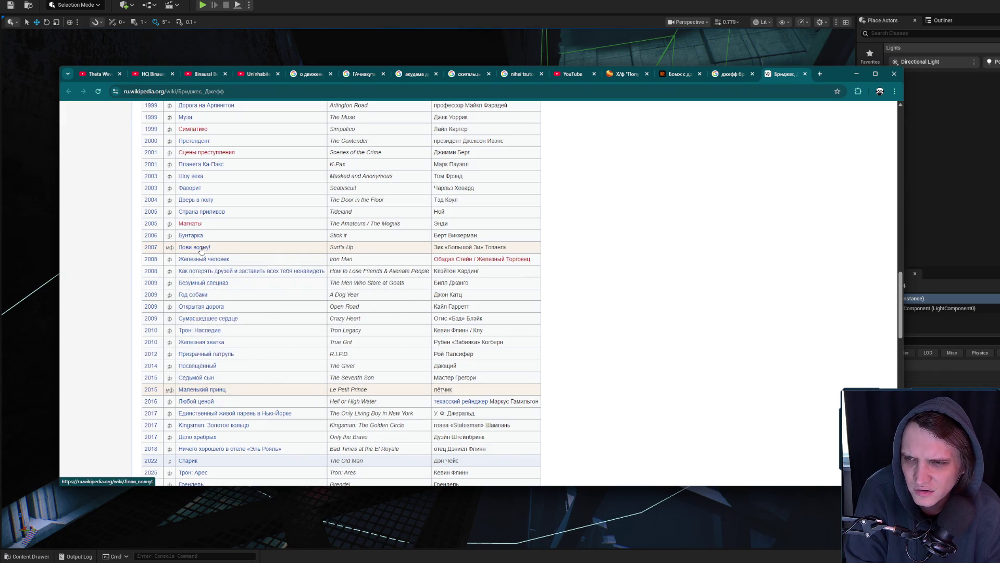
scroll(205, 317, up, 2)
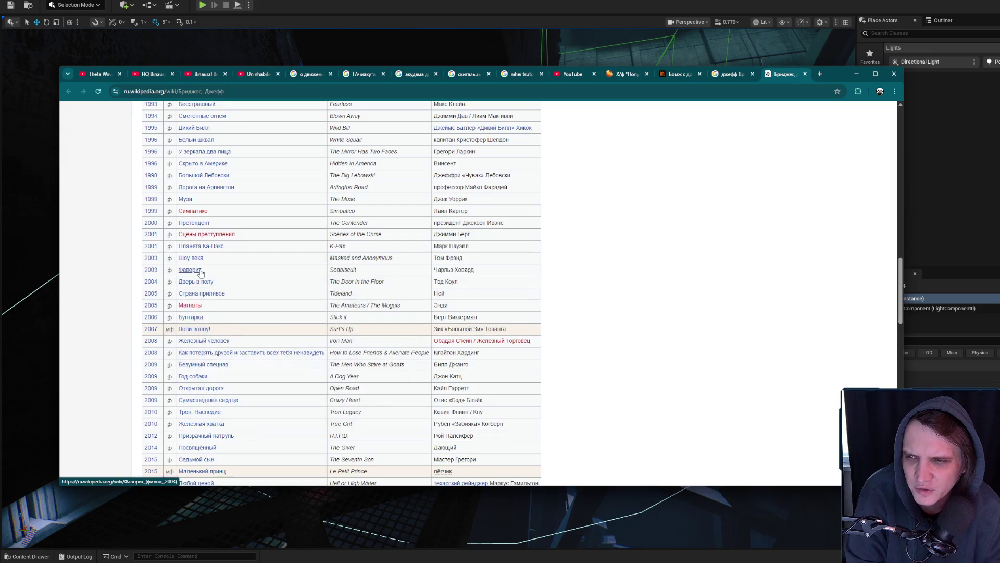
scroll(204, 274, up, 1)
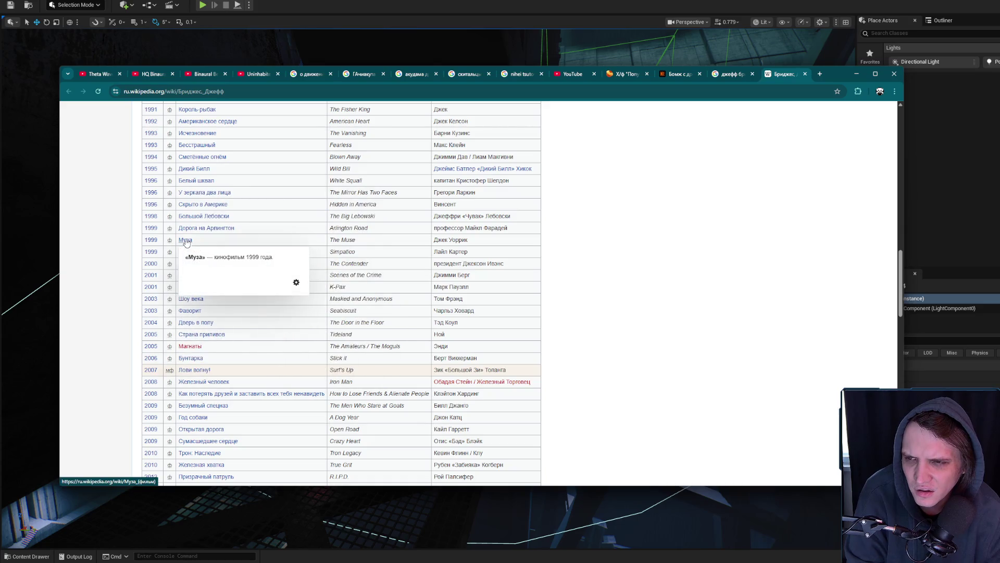
mouse_move(199, 218)
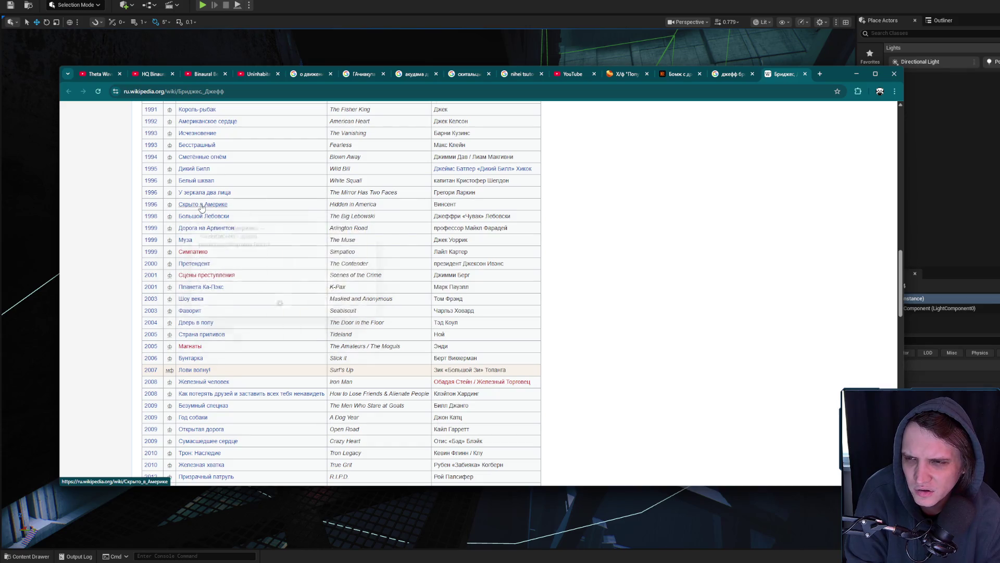
scroll(202, 208, up, 1)
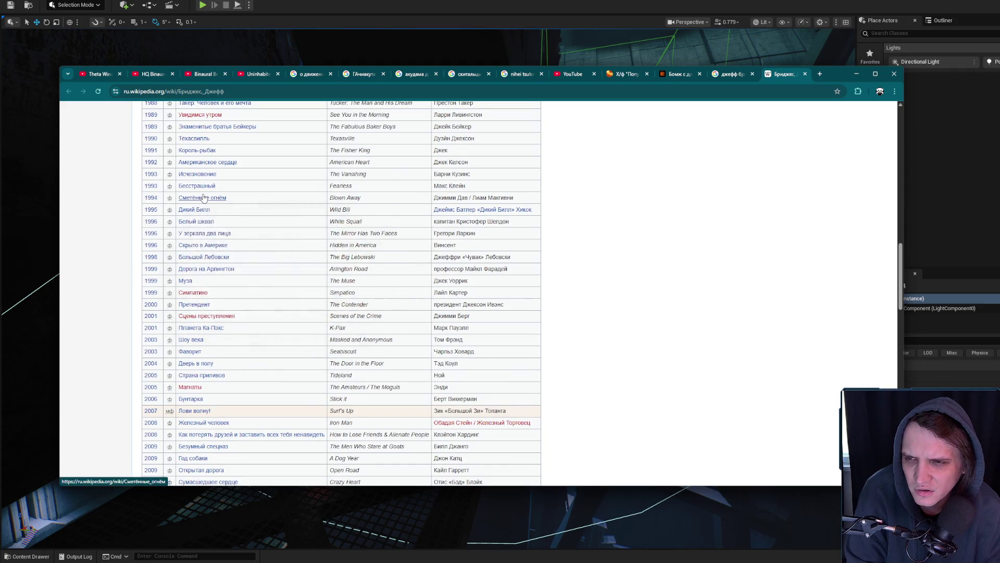
Open the Сметённые огнём article in a new tab, enlarge its poster, then close the tab
middle_click(203, 197)
click(780, 75)
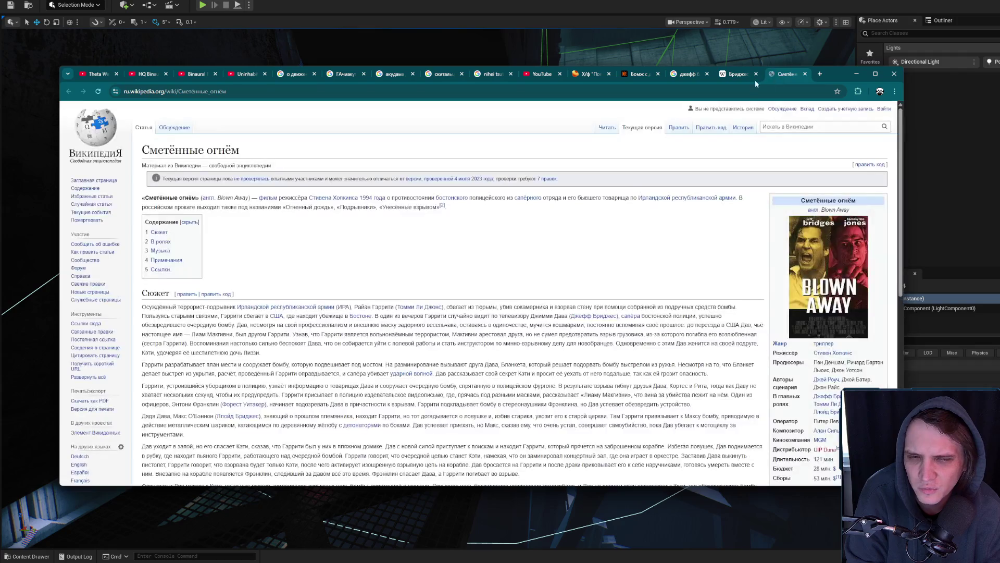
click(809, 275)
click(886, 111)
click(805, 74)
scroll(233, 363, up, 3)
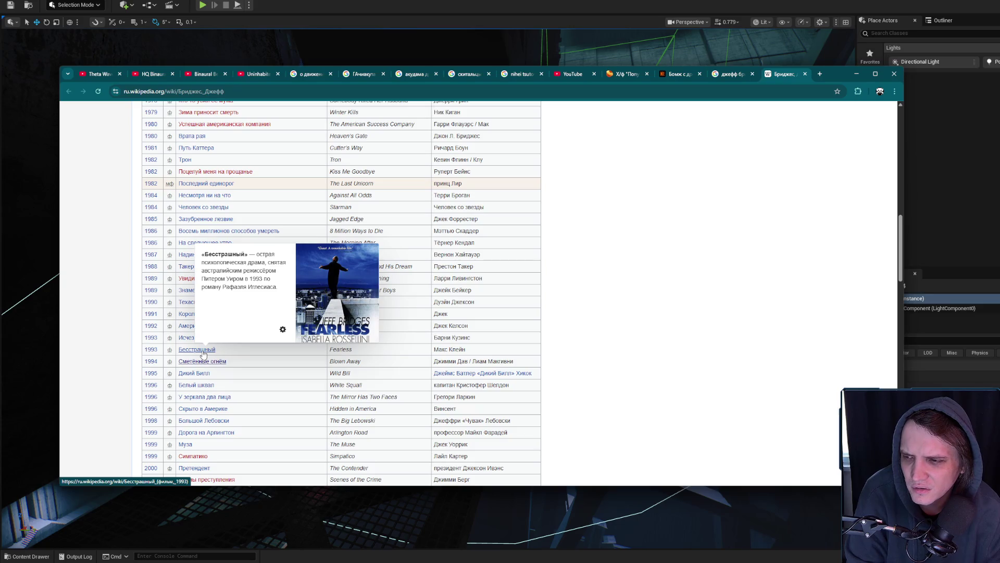
Open the Бесстрашный article in a background tab and reopen the Сметённые огнём article
middle_click(203, 354)
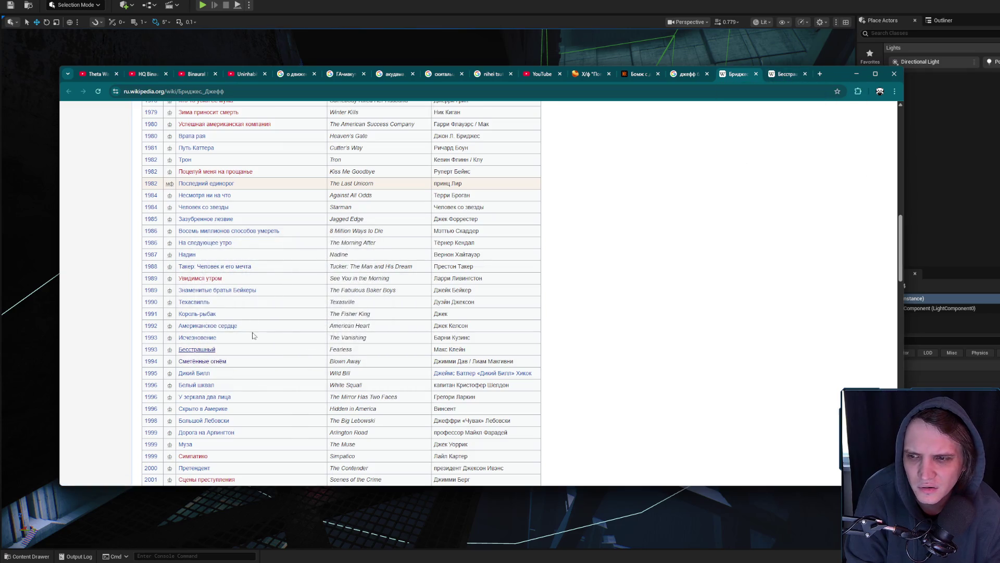
mouse_move(219, 363)
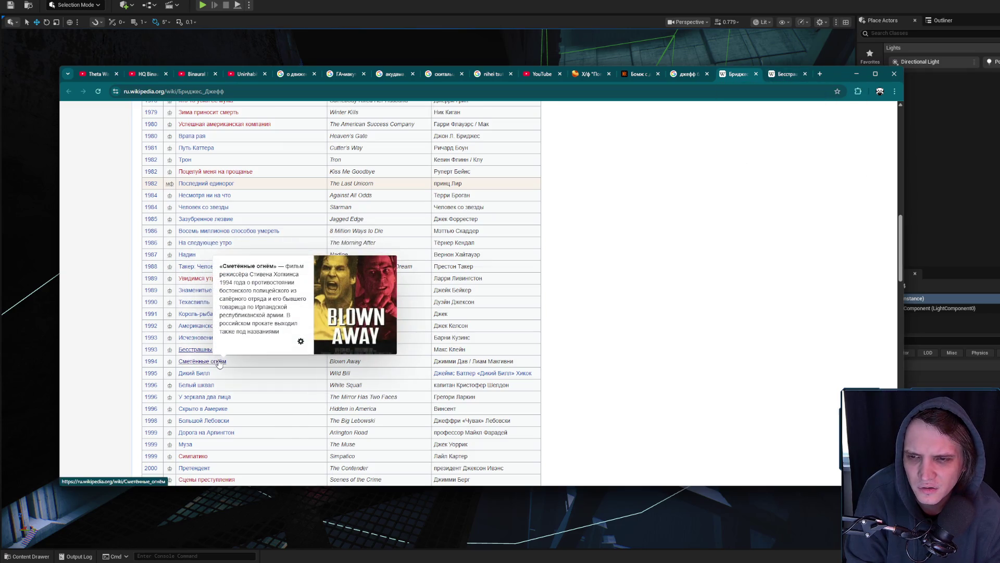
middle_click(241, 327)
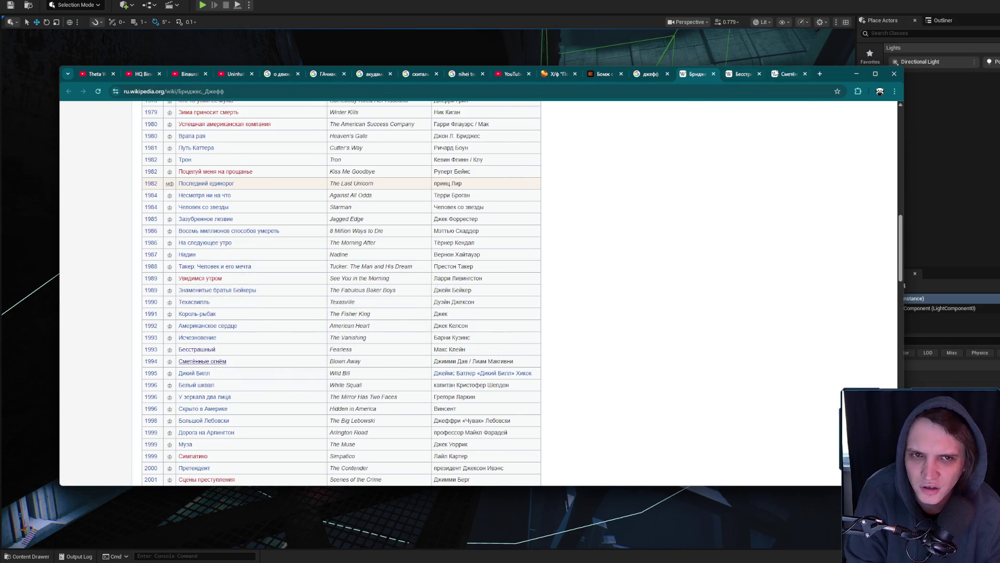
click(787, 73)
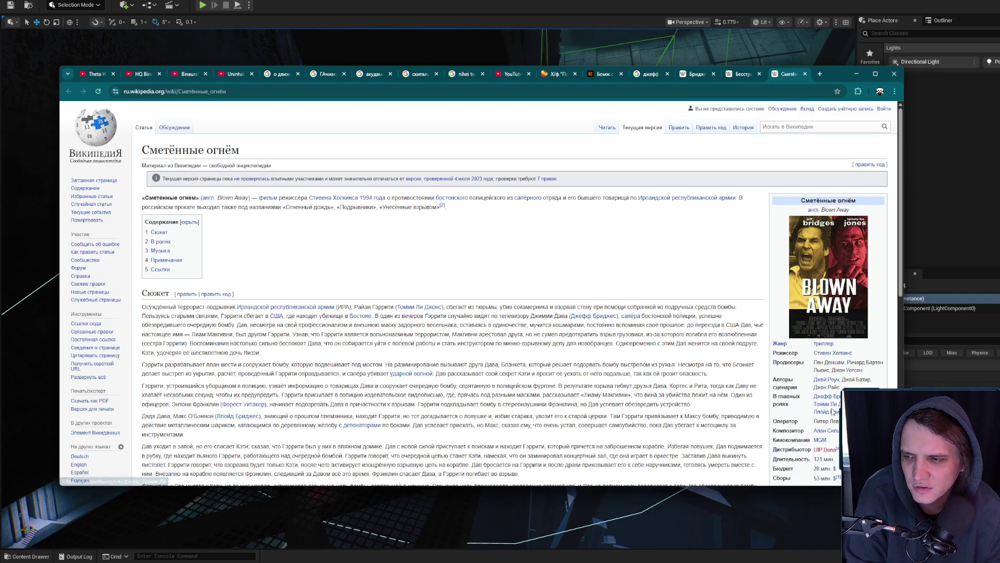
Highlight parts of the intro paragraph and the film's alternative release titles
mouse_move(836, 404)
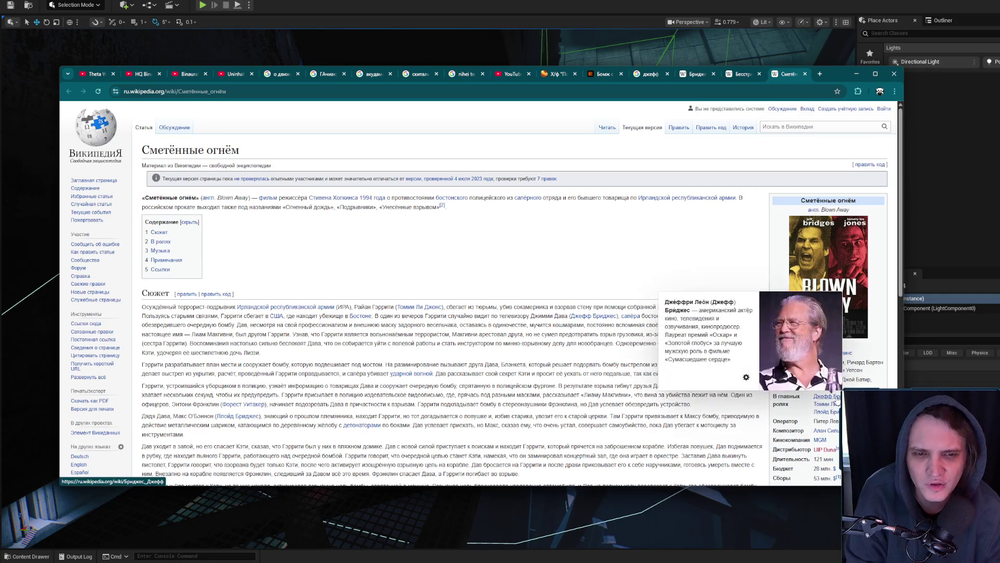
drag(479, 215, 433, 198)
click(540, 219)
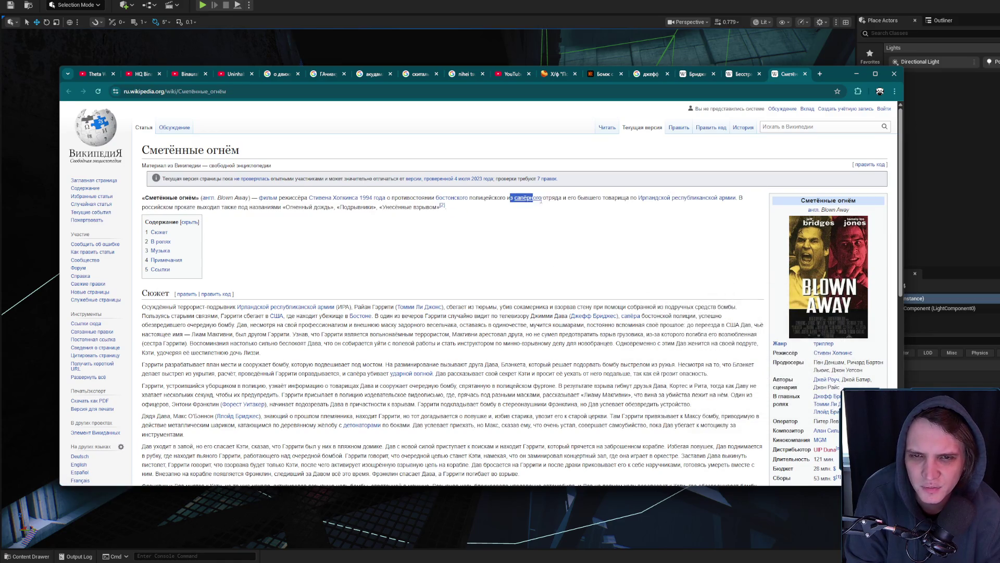
click(607, 204)
drag(577, 199, 684, 200)
click(677, 233)
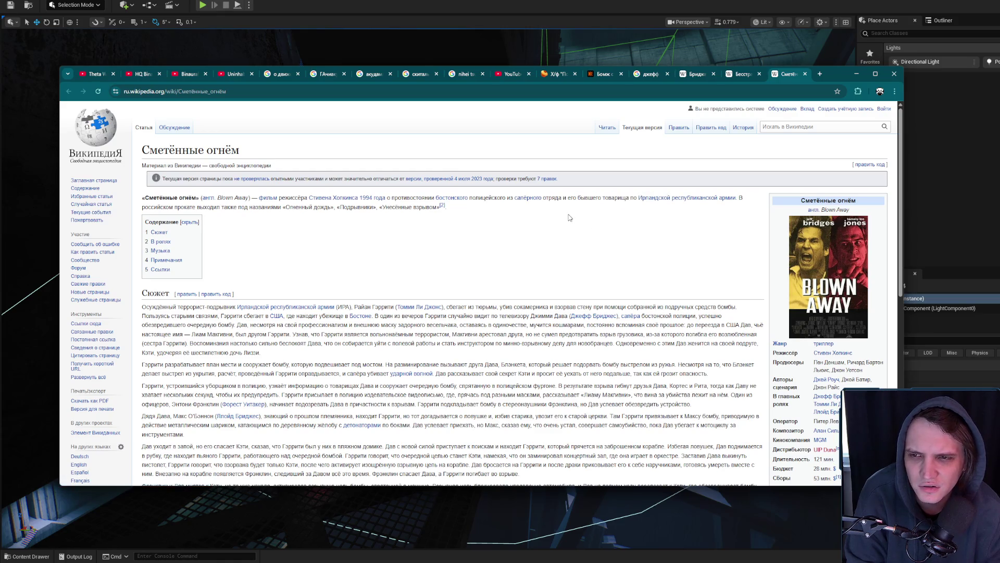
drag(284, 205, 443, 211)
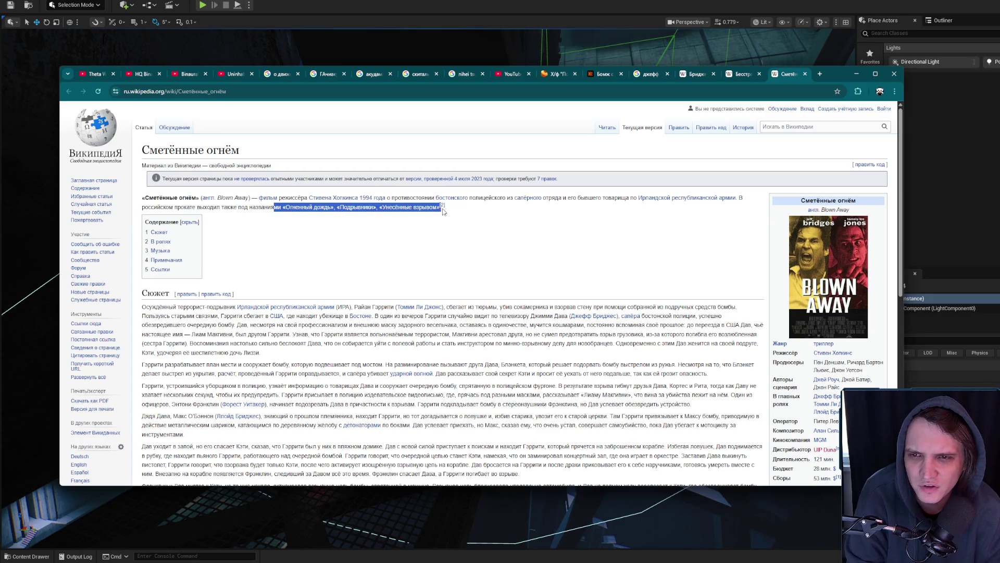
click(424, 208)
drag(381, 207, 426, 208)
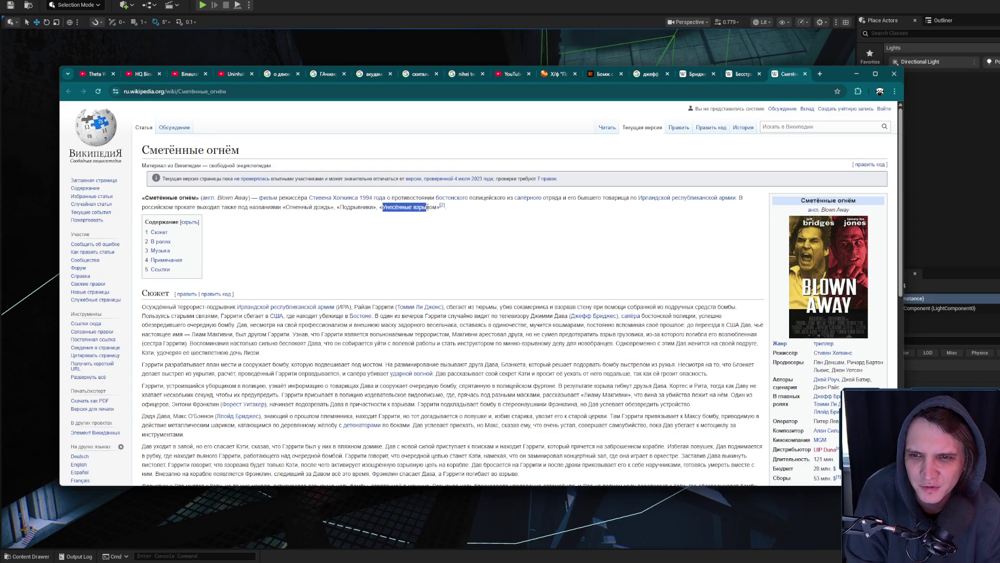
click(492, 219)
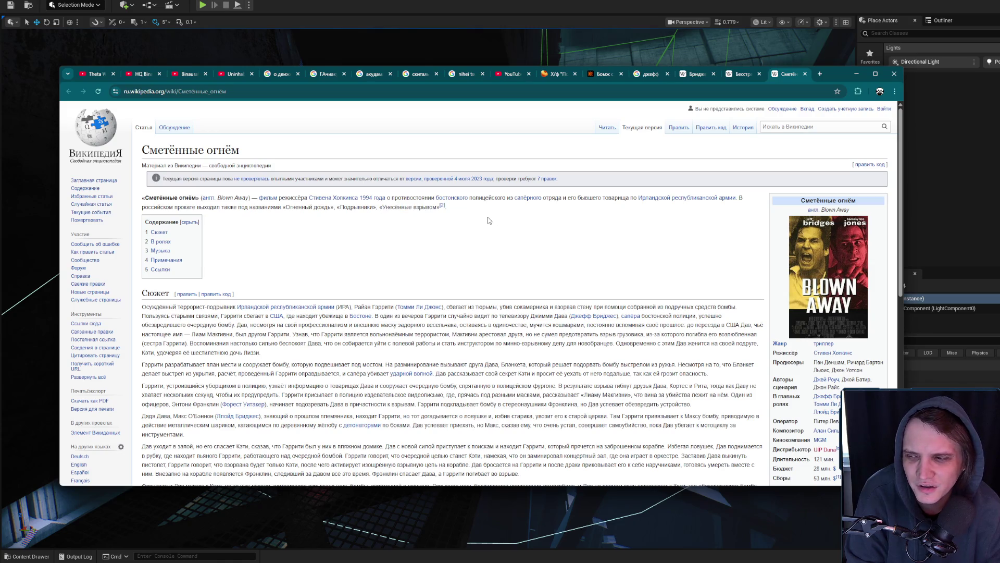
scroll(487, 220, down, 7)
scroll(486, 115, up, 8)
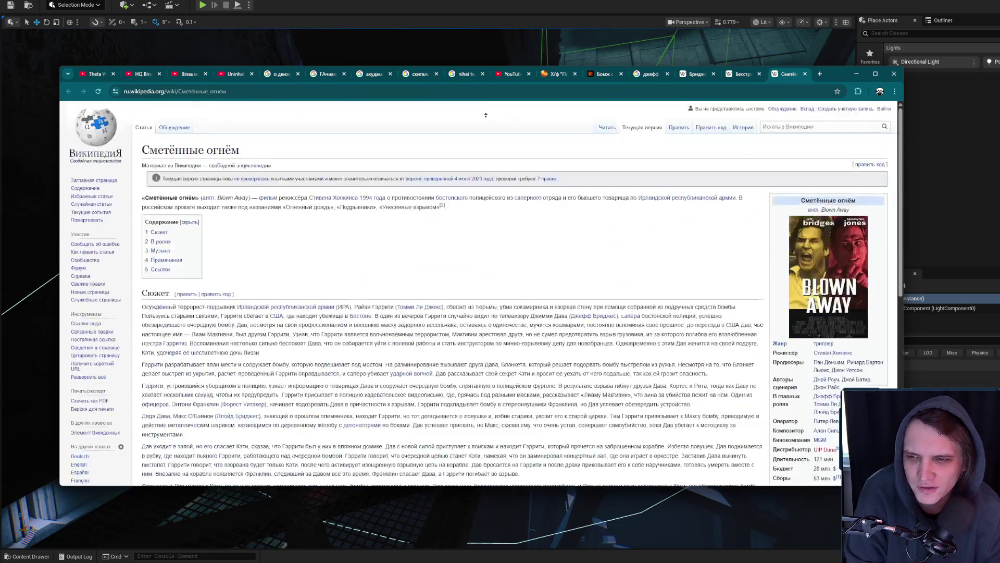
Select the article title, then view the film poster full-size and close it
drag(237, 151, 152, 149)
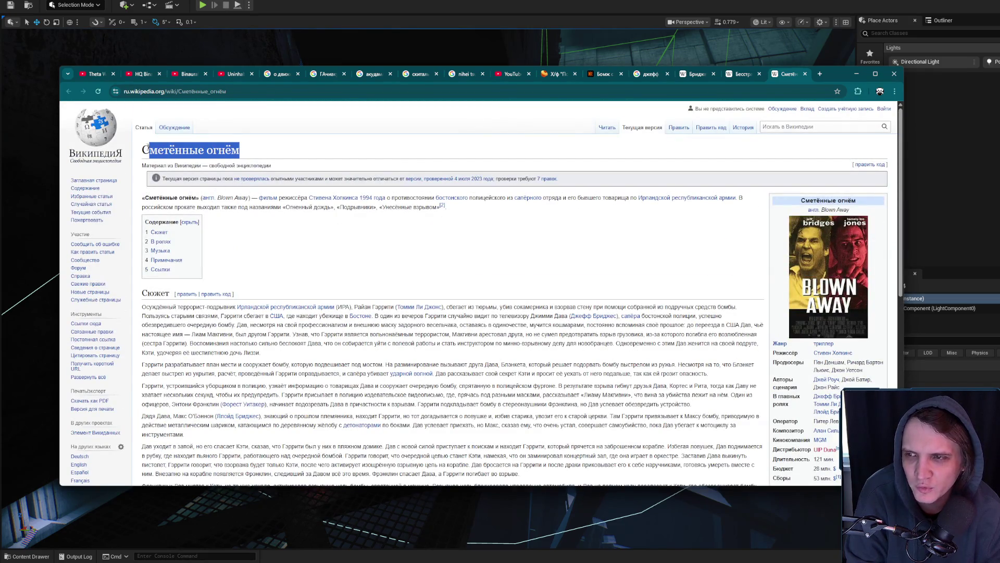
drag(240, 151, 150, 150)
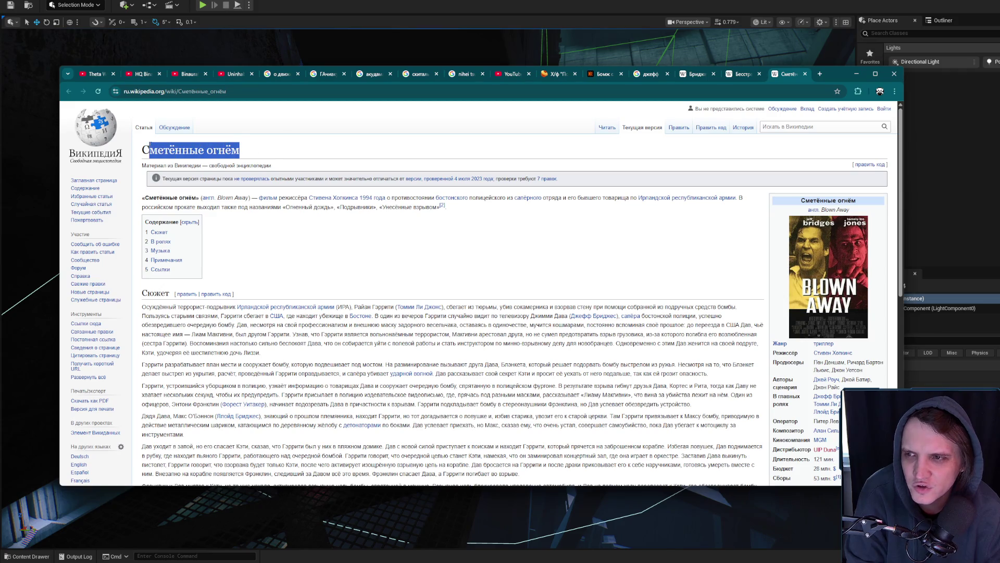
right_click(150, 149)
click(822, 278)
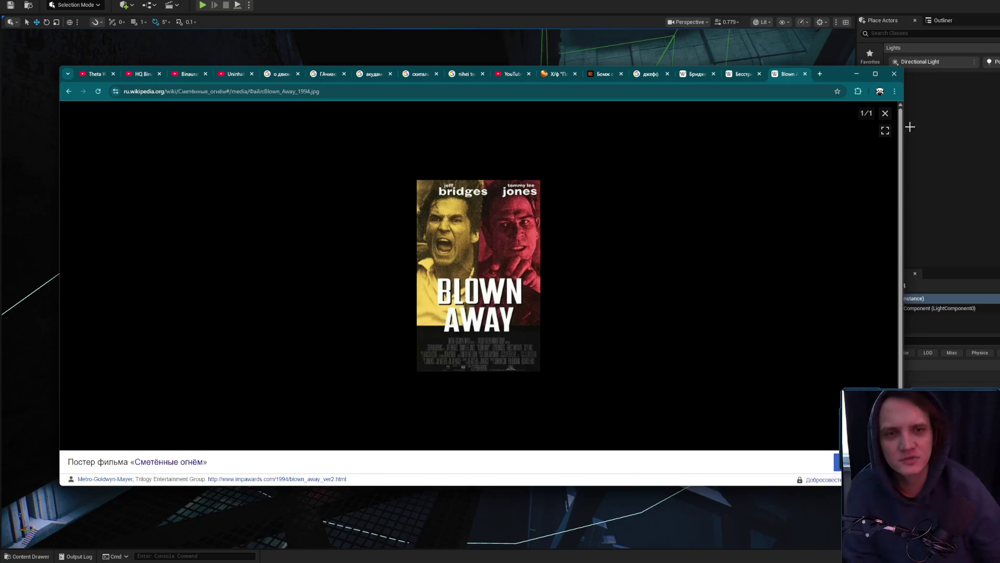
click(886, 113)
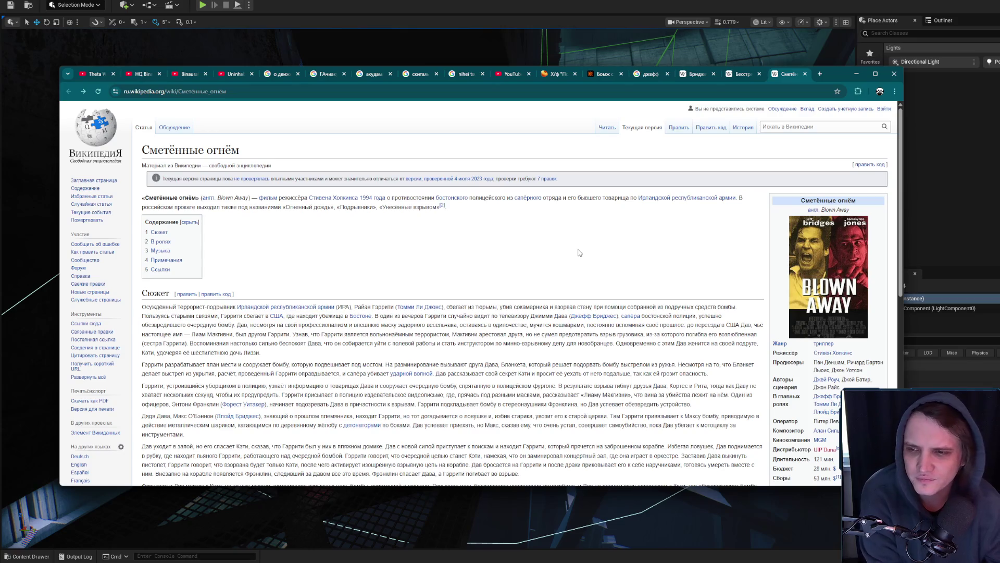
Highlight phrases in the opening lines of the plot section
mouse_move(216, 307)
mouse_down()
mouse_move(424, 299)
mouse_move(698, 307)
mouse_up()
click(599, 308)
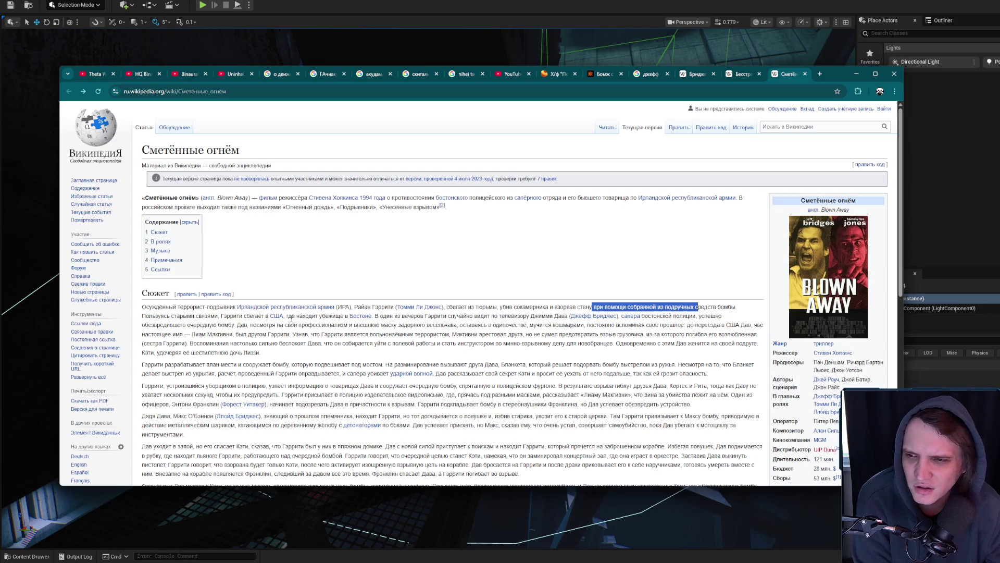
click(231, 316)
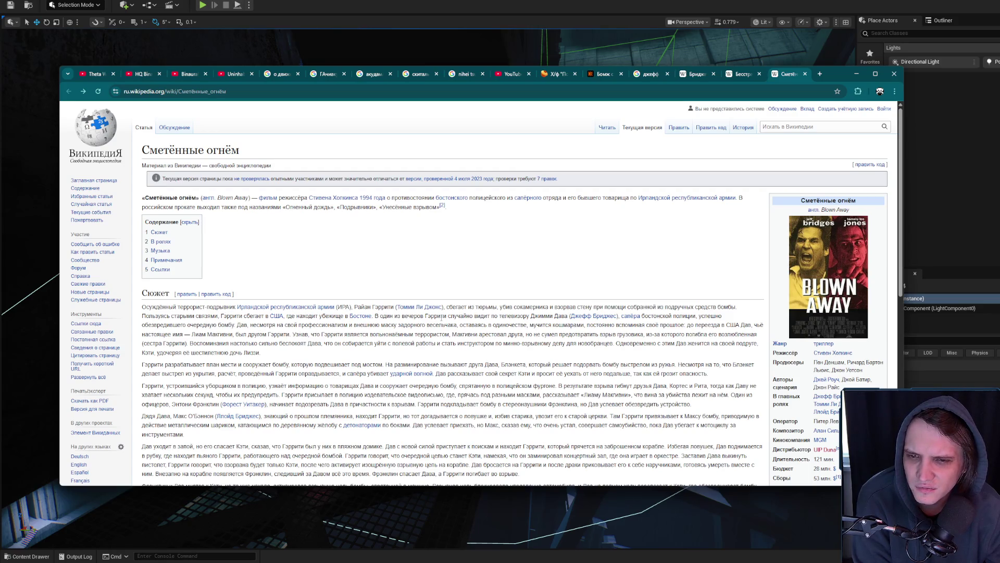
drag(442, 315, 546, 324)
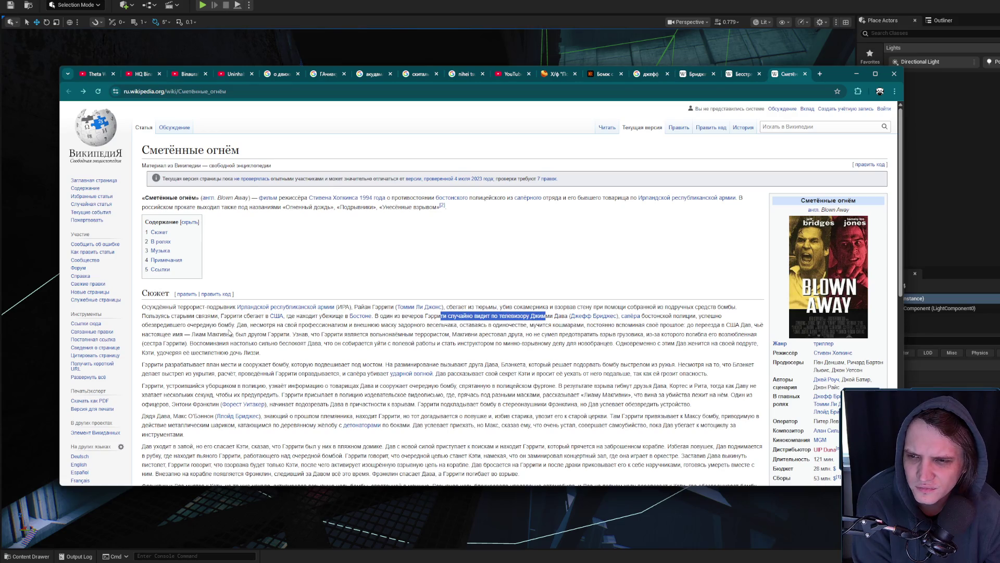
click(229, 333)
Scroll through the plot and highlight text in its last paragraph
scroll(251, 334, down, 1)
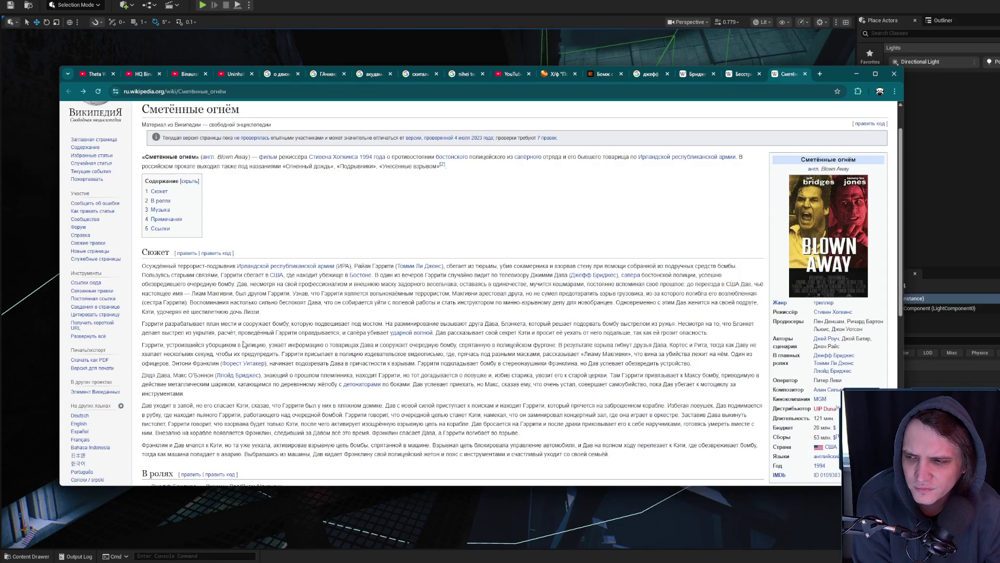
scroll(243, 344, down, 1)
scroll(577, 325, up, 2)
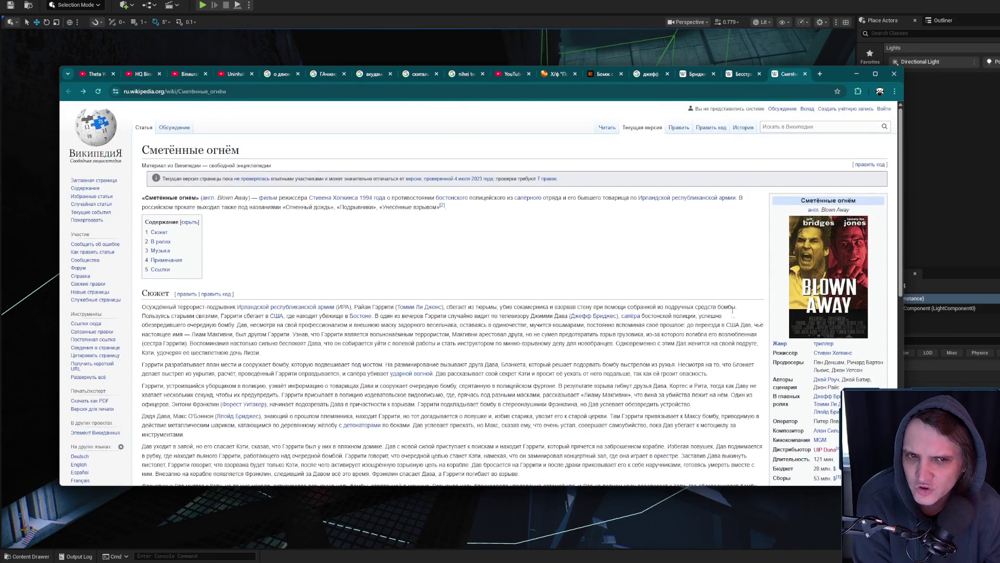
scroll(608, 281, down, 3)
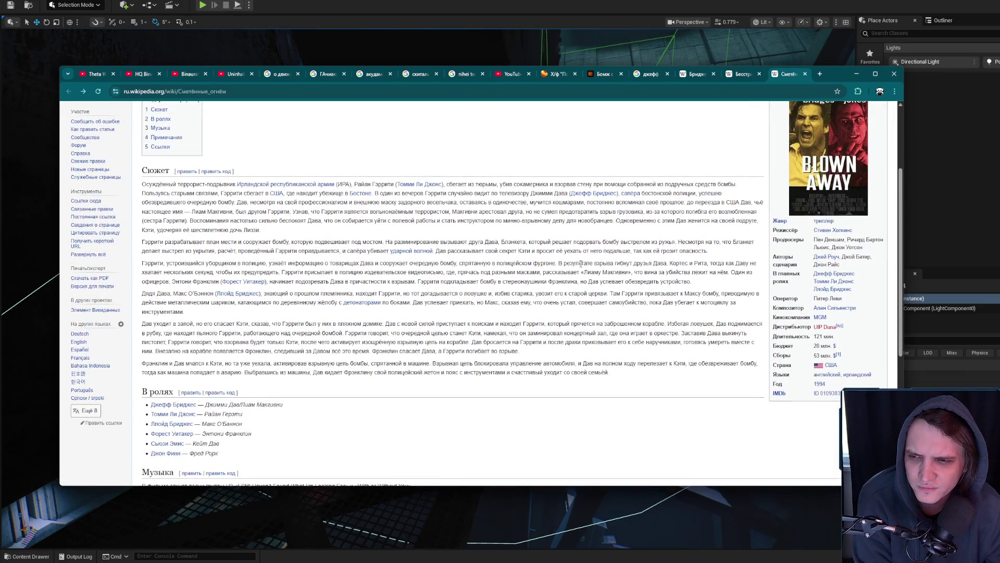
scroll(587, 251, up, 3)
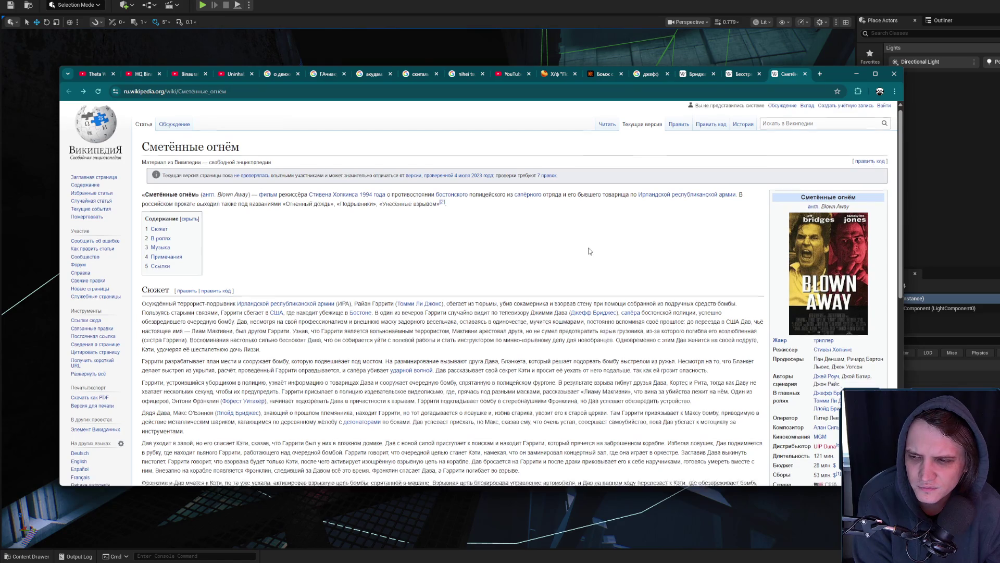
scroll(589, 251, down, 1)
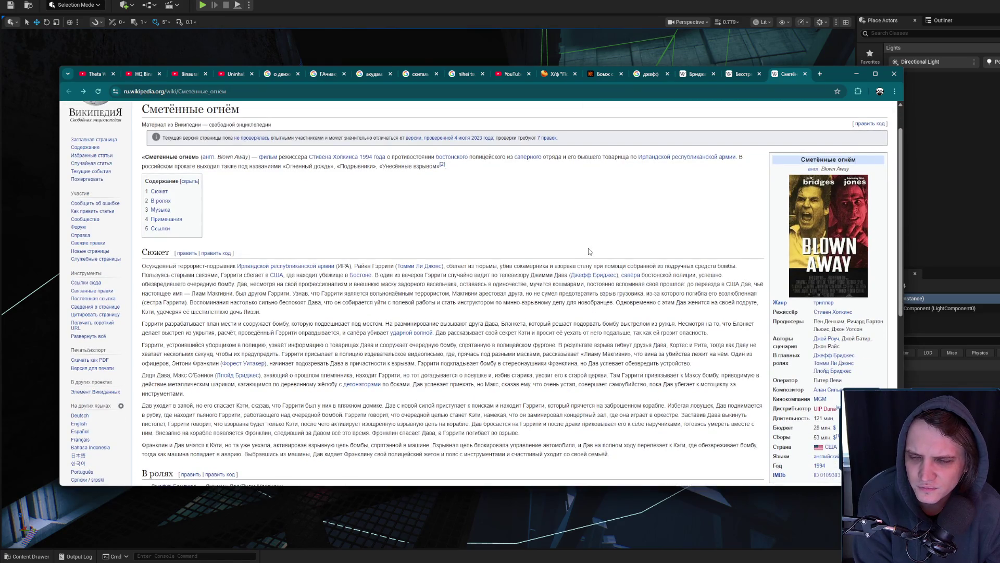
scroll(502, 319, down, 2)
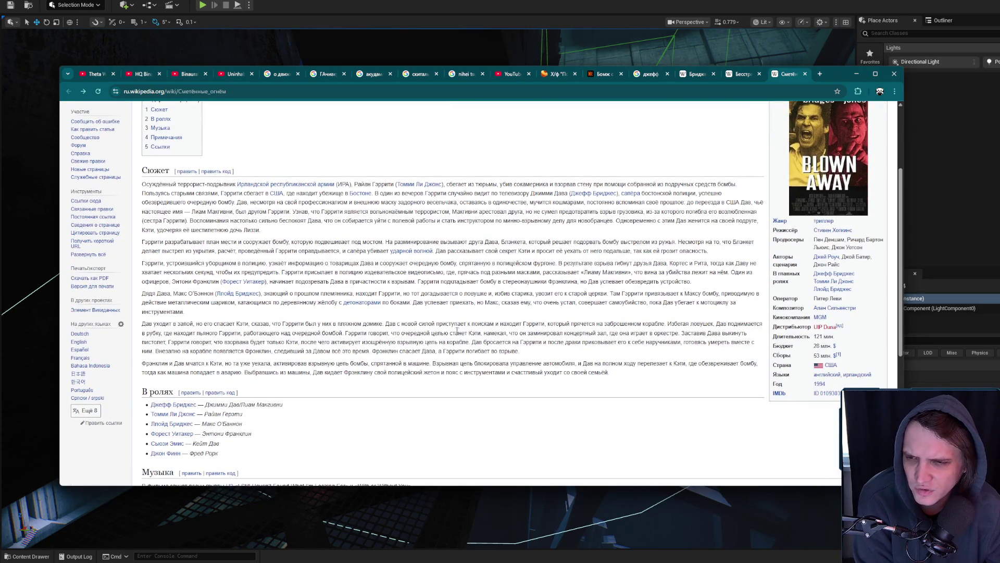
drag(350, 363, 464, 375)
mouse_move(610, 372)
mouse_down()
mouse_move(521, 350)
mouse_move(552, 312)
mouse_move(550, 342)
mouse_up()
click(627, 313)
scroll(700, 276, up, 3)
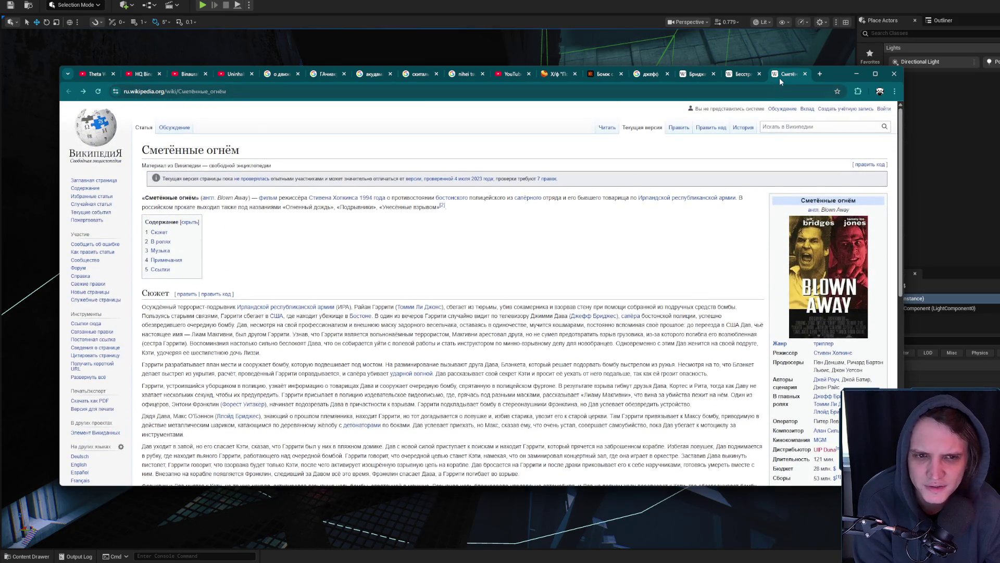
Close the Сметённые огнём tab and return to the actor's filmography article
middle_click(779, 77)
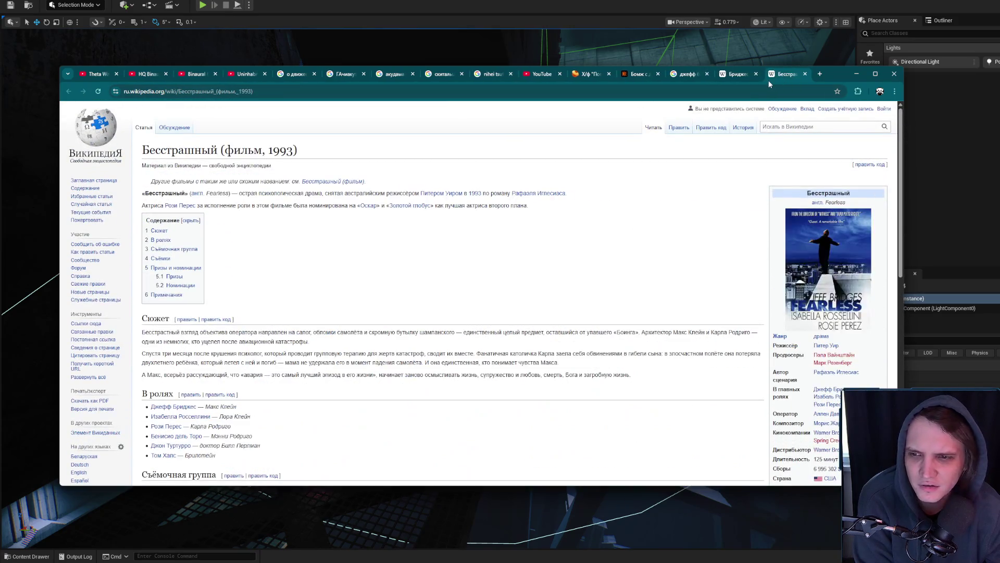
click(725, 77)
scroll(526, 257, up, 2)
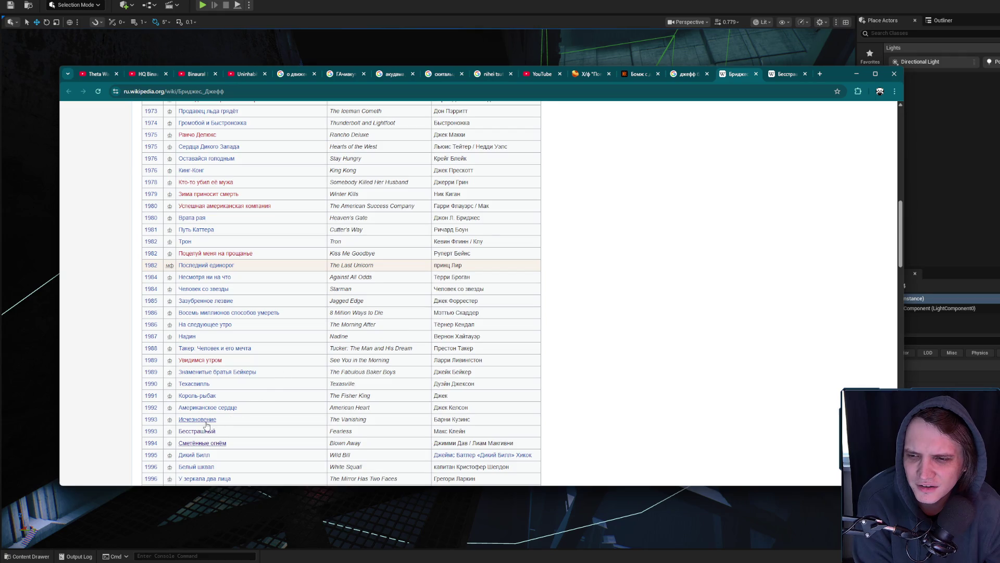
Look over the film links in the filmography table, moving up to its 1970–1990 entries
mouse_move(207, 425)
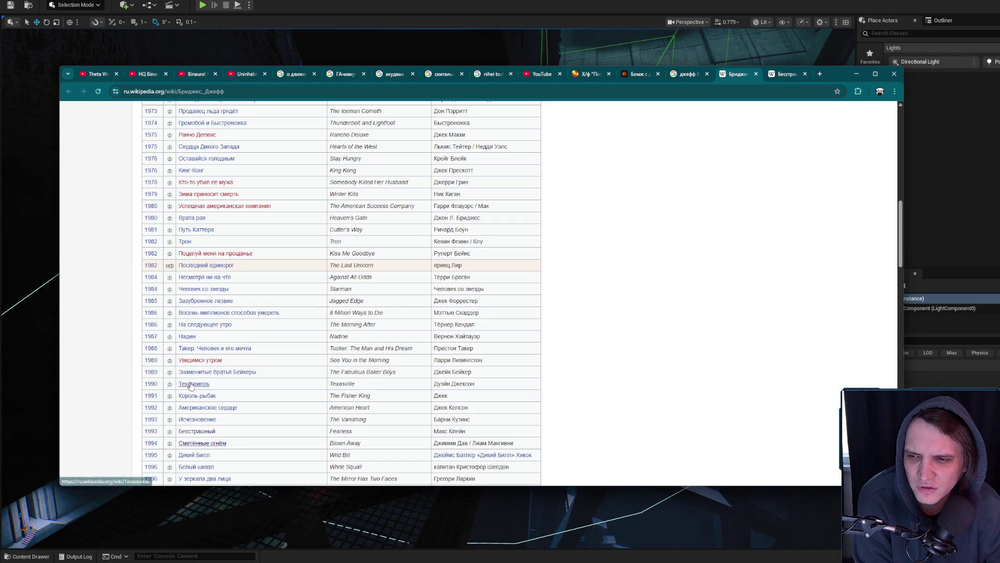
mouse_move(191, 386)
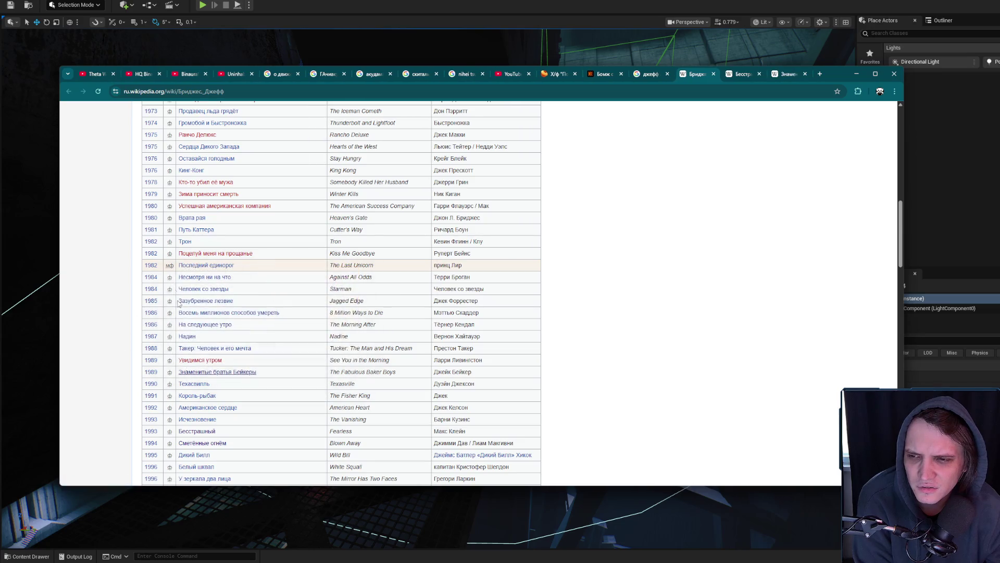
mouse_move(198, 350)
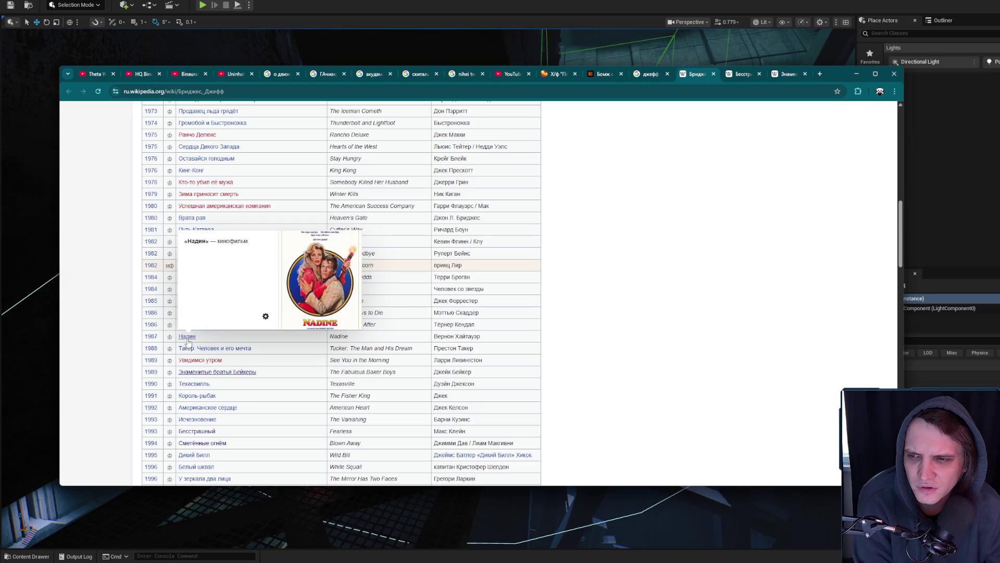
mouse_move(206, 315)
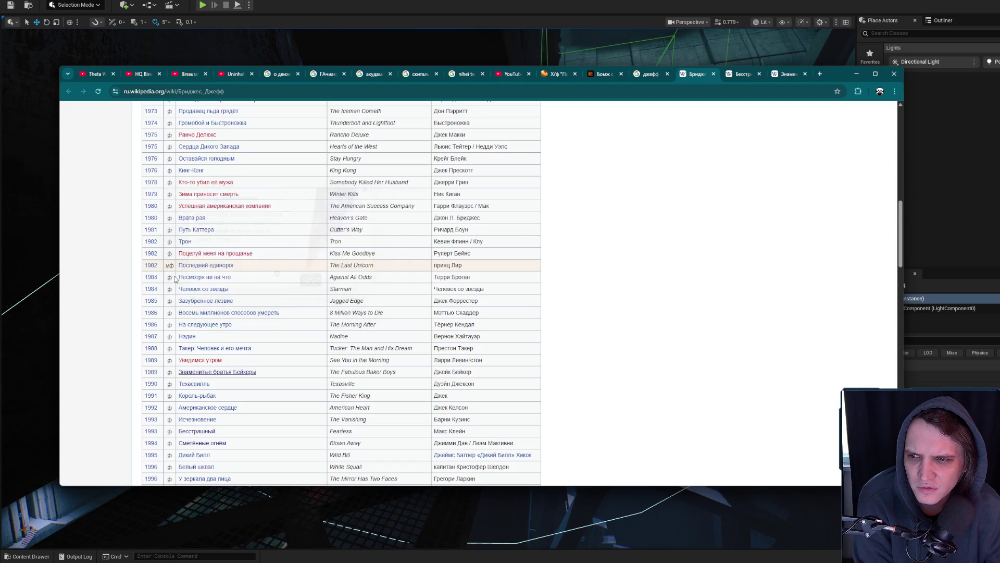
mouse_move(187, 281)
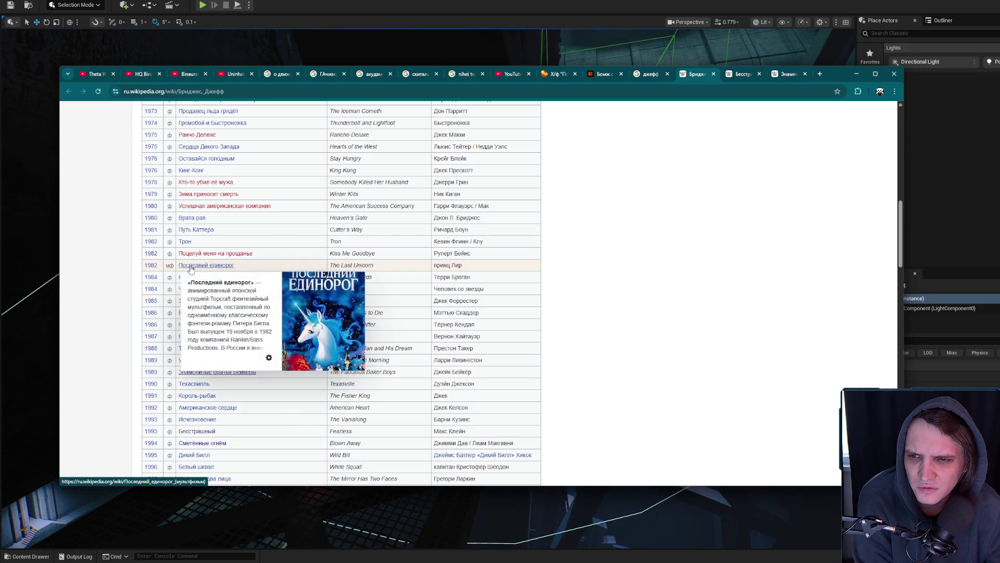
mouse_move(186, 245)
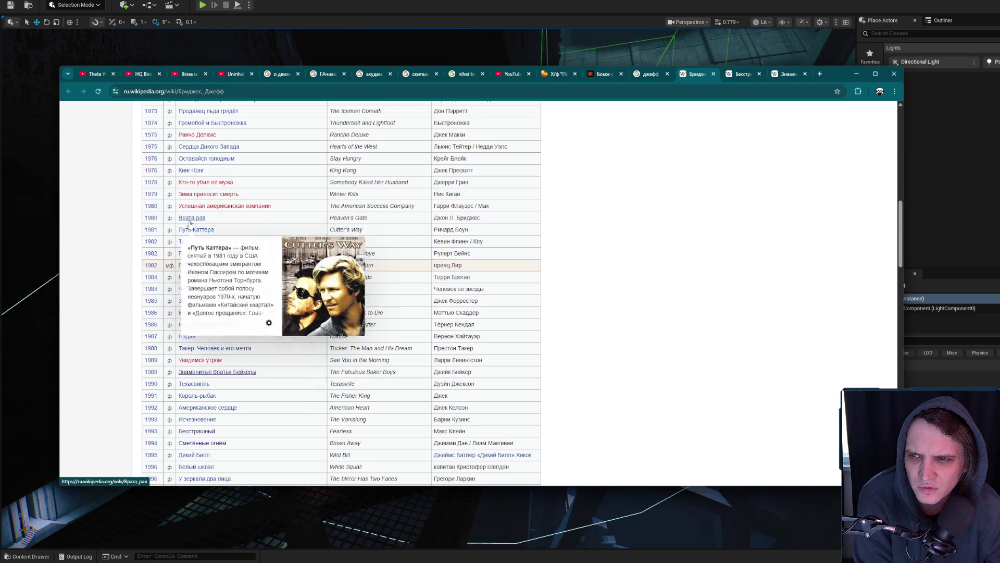
mouse_move(191, 223)
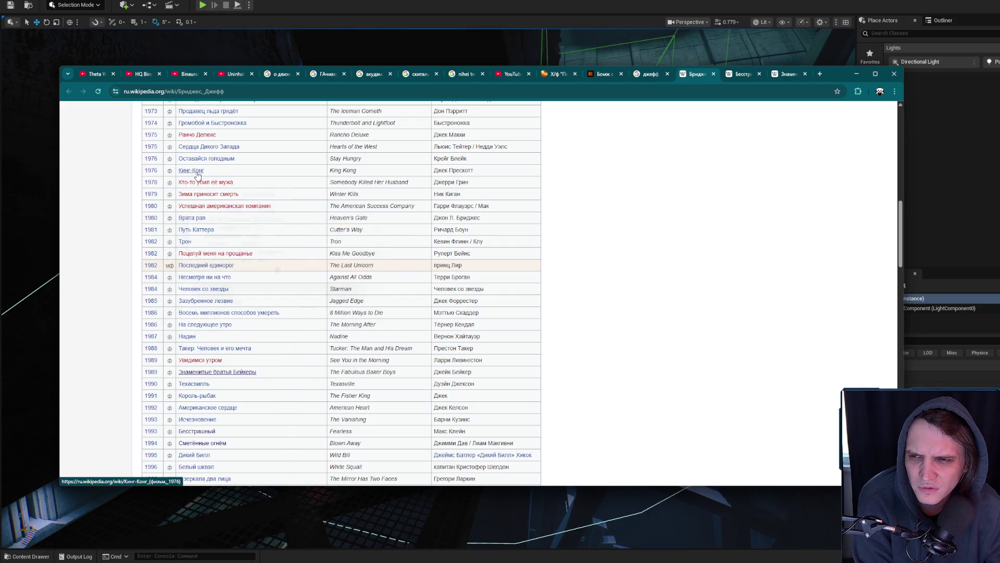
mouse_move(198, 177)
scroll(228, 233, up, 3)
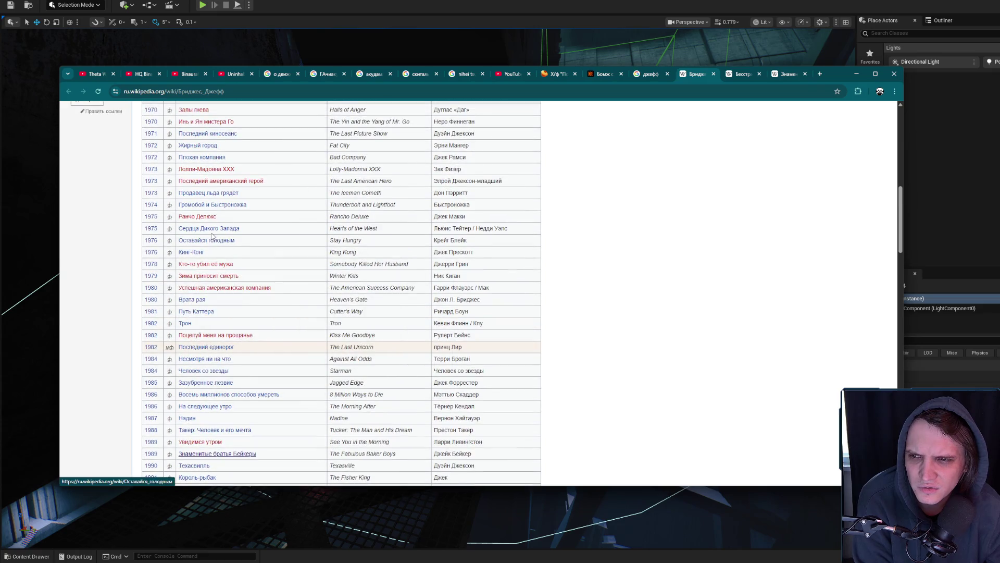
scroll(212, 236, up, 7)
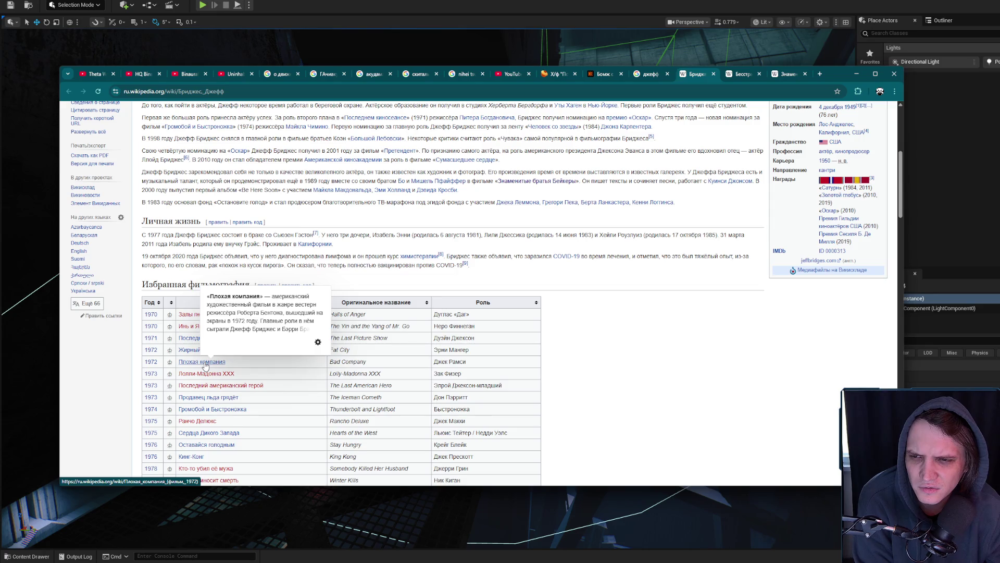
Close Chrome and fly the viewport onto the walkway facing the lit pipe
click(892, 77)
mouse_move(427, 281)
mouse_down()
mouse_move(469, 292)
mouse_move(811, 533)
mouse_move(652, 396)
mouse_move(543, 281)
mouse_move(395, 209)
mouse_up()
scroll(427, 229, down, 1)
mouse_move(318, 170)
mouse_down()
mouse_move(386, 196)
mouse_move(346, 167)
mouse_move(291, 89)
mouse_move(251, 120)
mouse_move(313, 162)
mouse_move(278, 169)
mouse_move(509, 142)
mouse_up()
scroll(375, 190, down, 1)
Inspect SpotLight84 and SpotLight57 above the walkway, then clear the selection
click(575, 117)
mouse_move(576, 118)
mouse_down()
mouse_move(501, 174)
mouse_move(277, 212)
mouse_move(170, 192)
mouse_move(249, 215)
mouse_up()
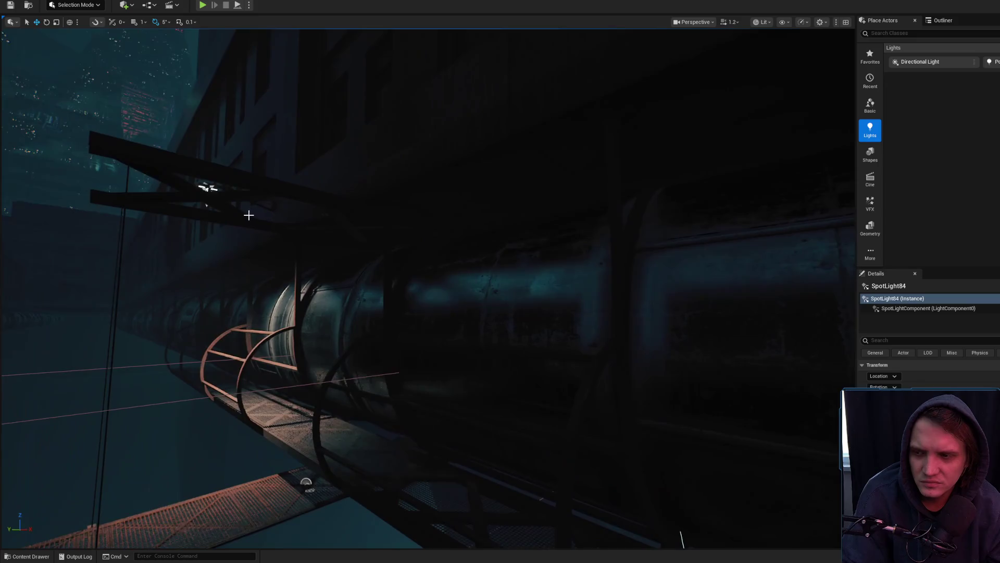
click(207, 188)
drag(207, 188, 474, 191)
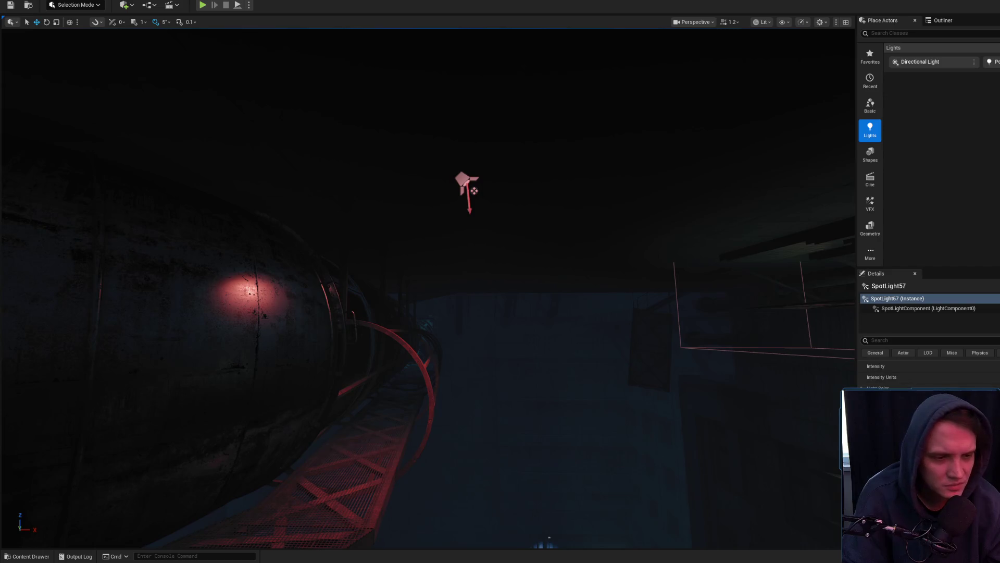
key(ctrl+d)
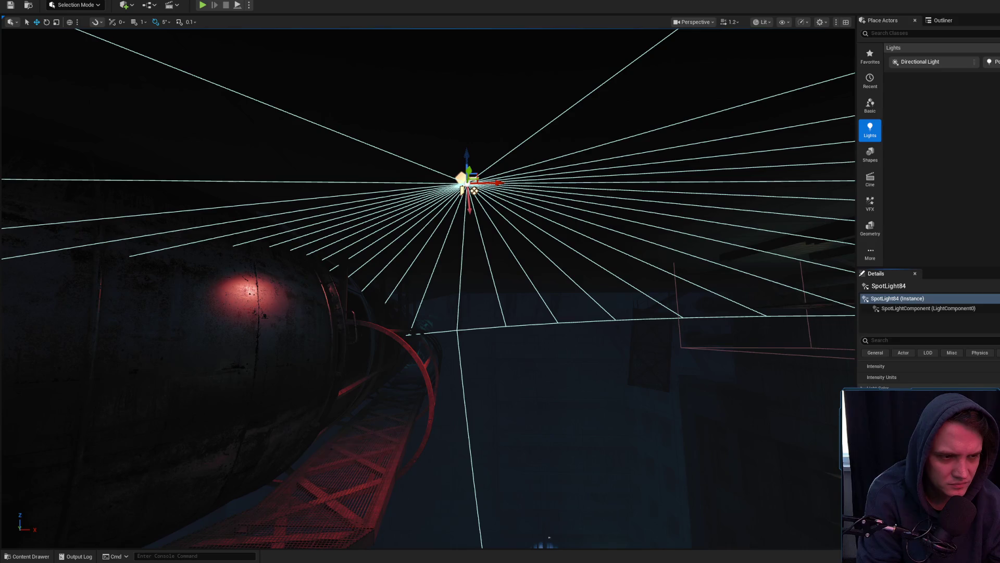
key(Escape)
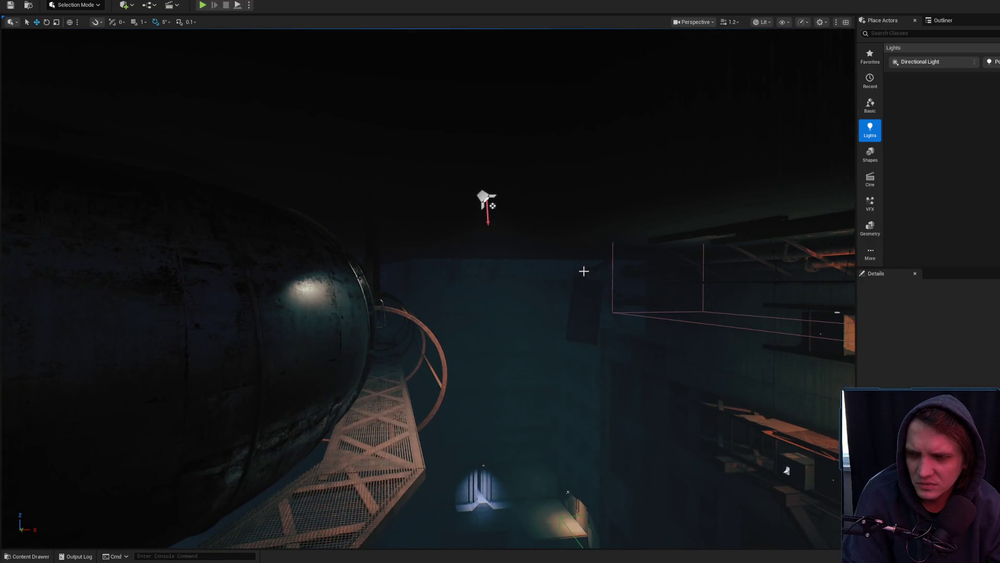
Move SpotLight84 over the tank and walkway, then frame it in the view
click(489, 202)
drag(512, 201, 509, 201)
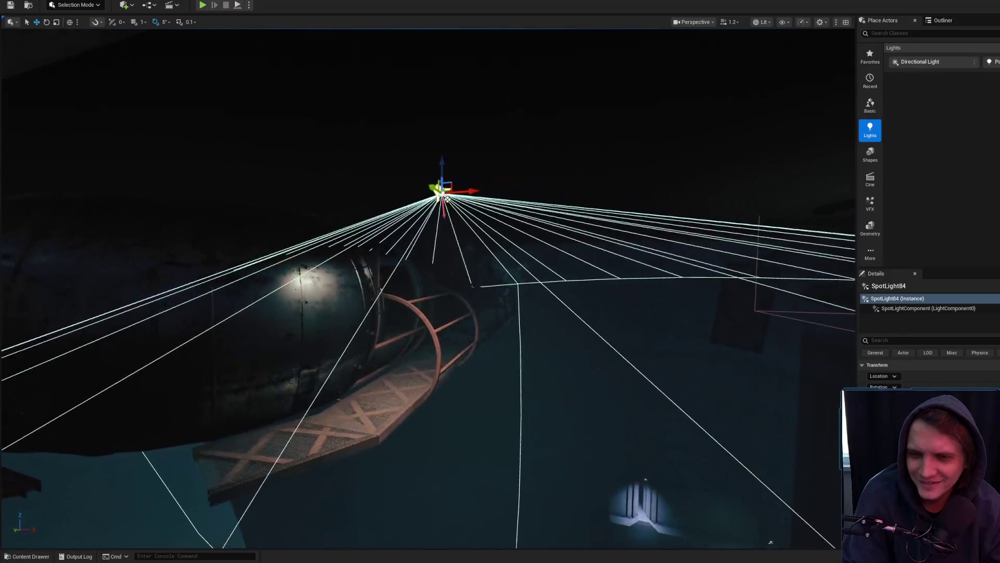
drag(432, 186, 451, 188)
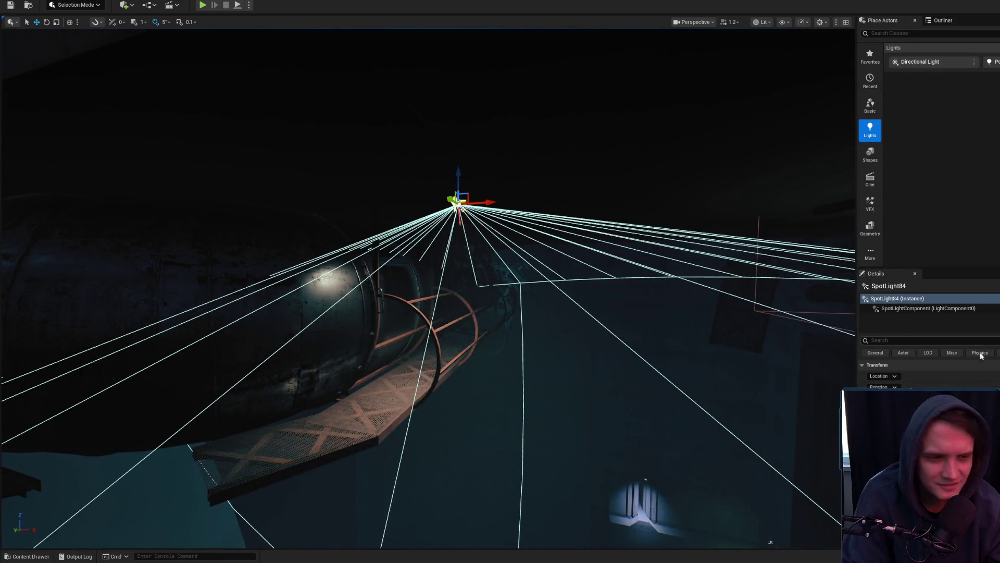
scroll(558, 288, up, 5)
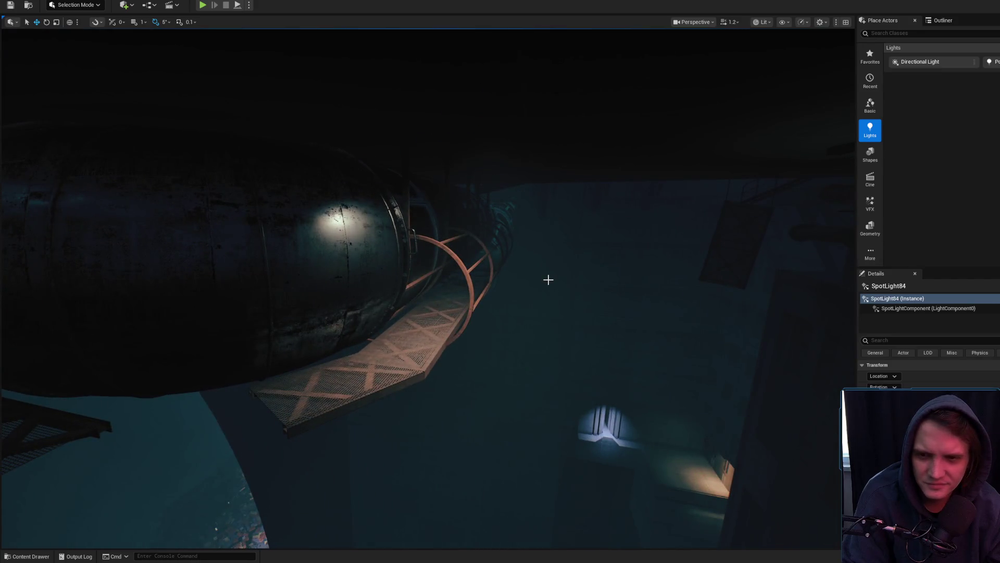
scroll(548, 279, down, 1)
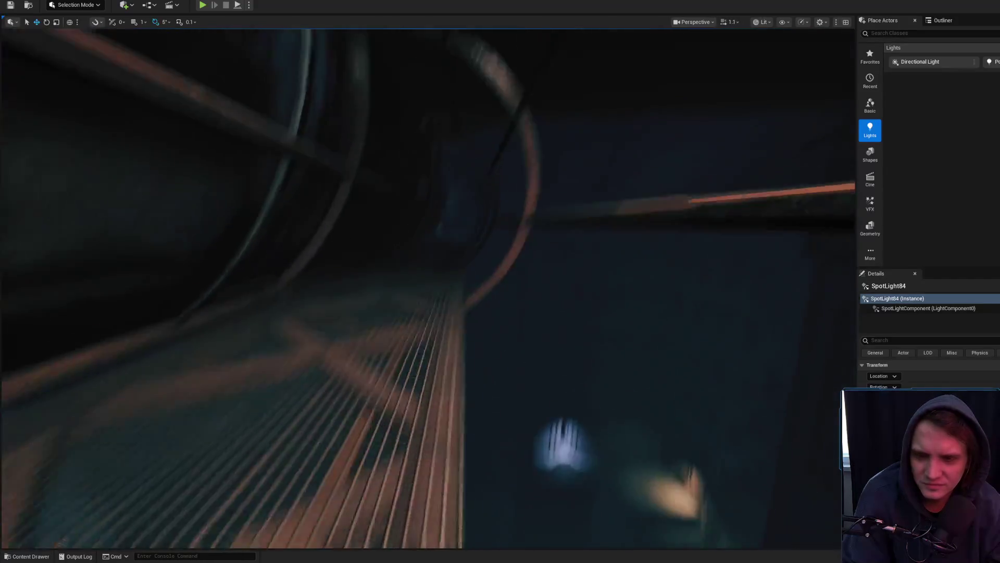
scroll(428, 288, up, 3)
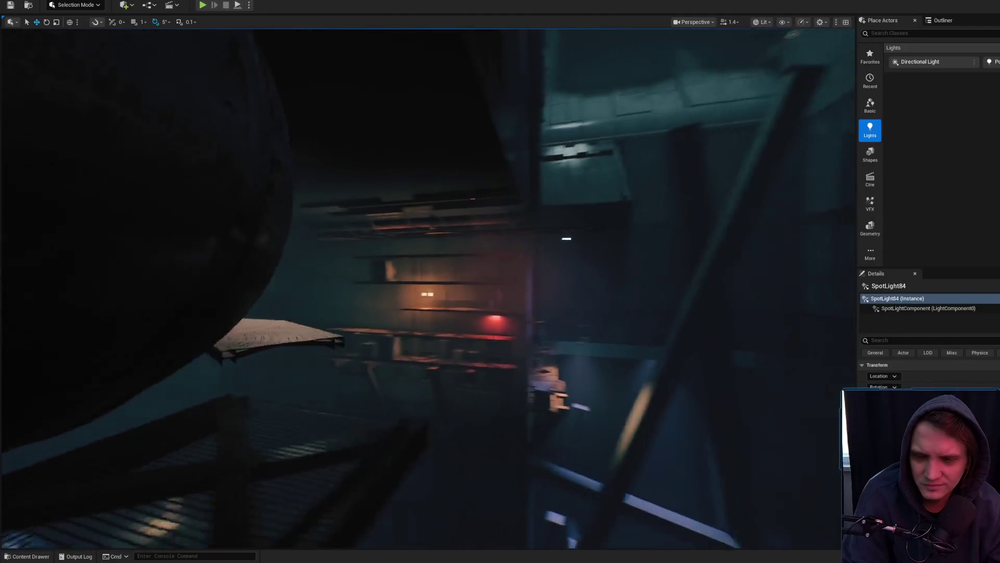
scroll(428, 288, down, 3)
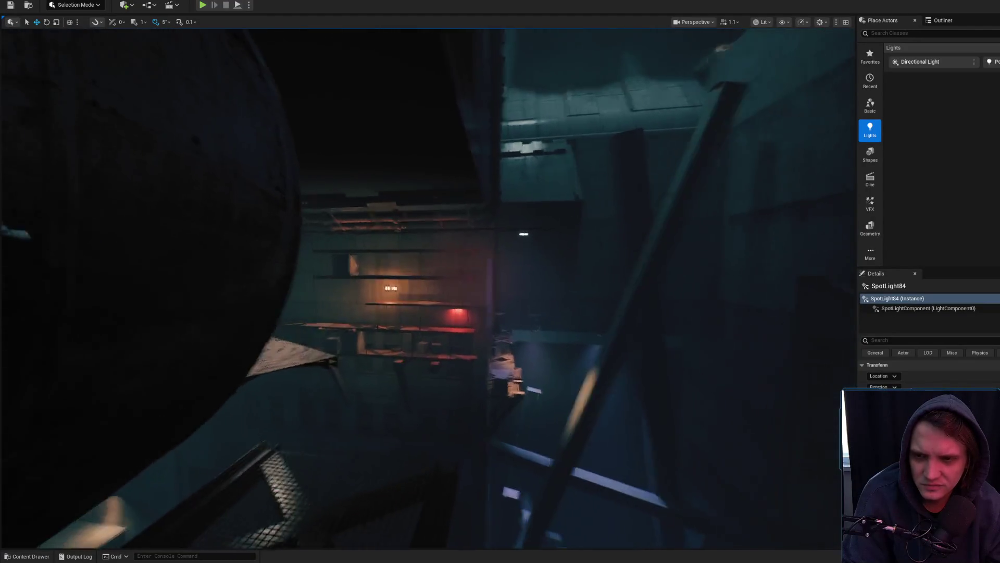
scroll(549, 282, down, 2)
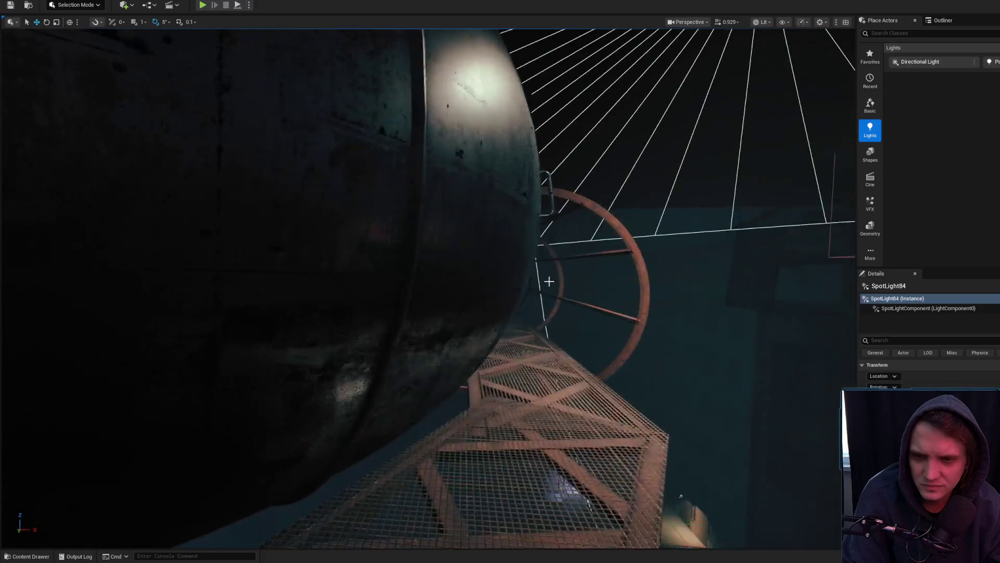
key(f)
Orbit around the tank to check SpotLight84's cone on the shelves beyond
drag(465, 170, 438, 180)
drag(520, 216, 528, 232)
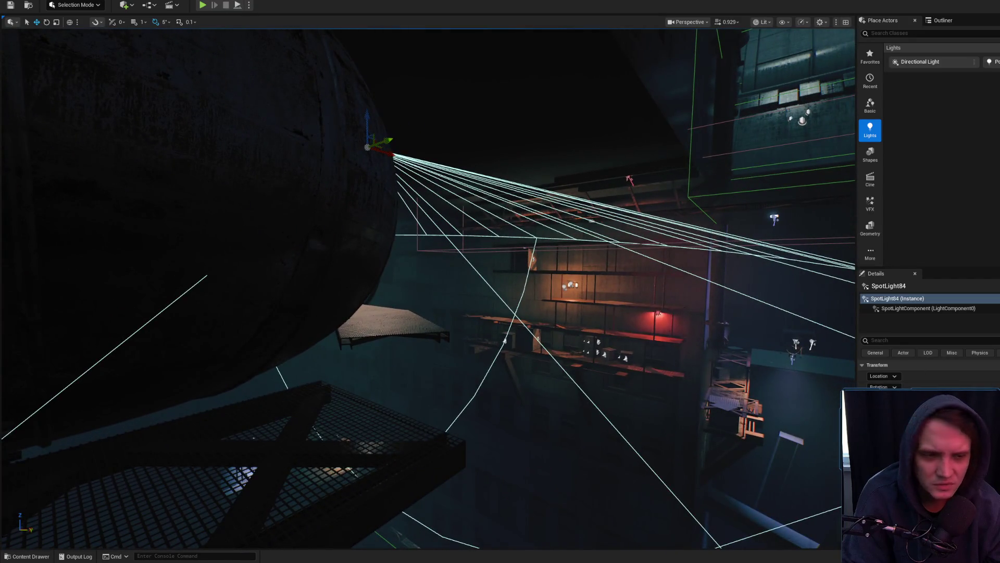
mouse_move(505, 340)
mouse_down()
mouse_move(458, 169)
mouse_move(439, 143)
mouse_move(396, 134)
mouse_up()
mouse_move(268, 240)
mouse_down()
mouse_move(323, 292)
mouse_move(375, 308)
mouse_move(519, 198)
mouse_up()
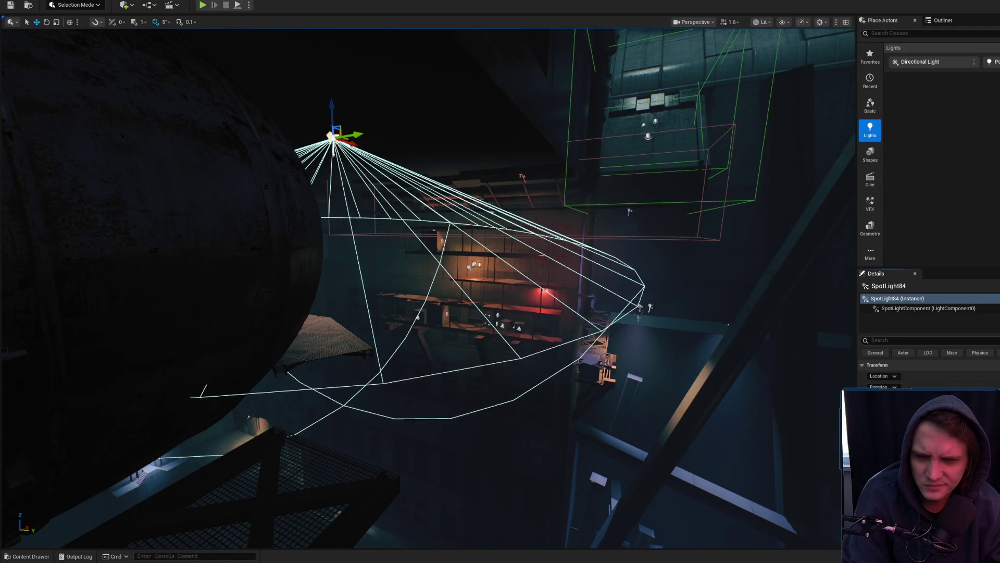
mouse_move(519, 198)
mouse_down()
mouse_move(479, 298)
mouse_move(547, 250)
mouse_move(489, 261)
mouse_move(567, 258)
mouse_up()
scroll(511, 258, down, 1)
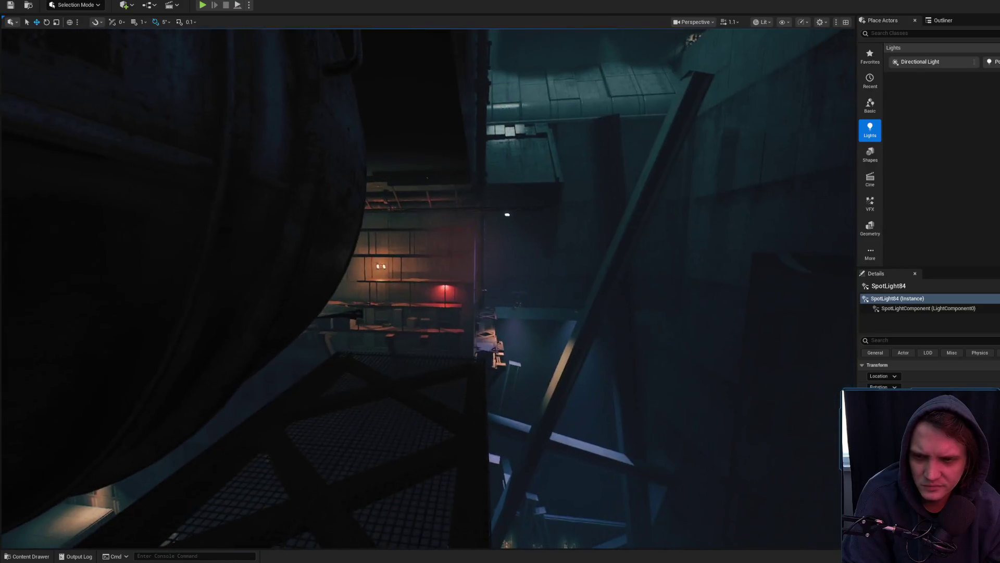
right_click(476, 474)
click(489, 471)
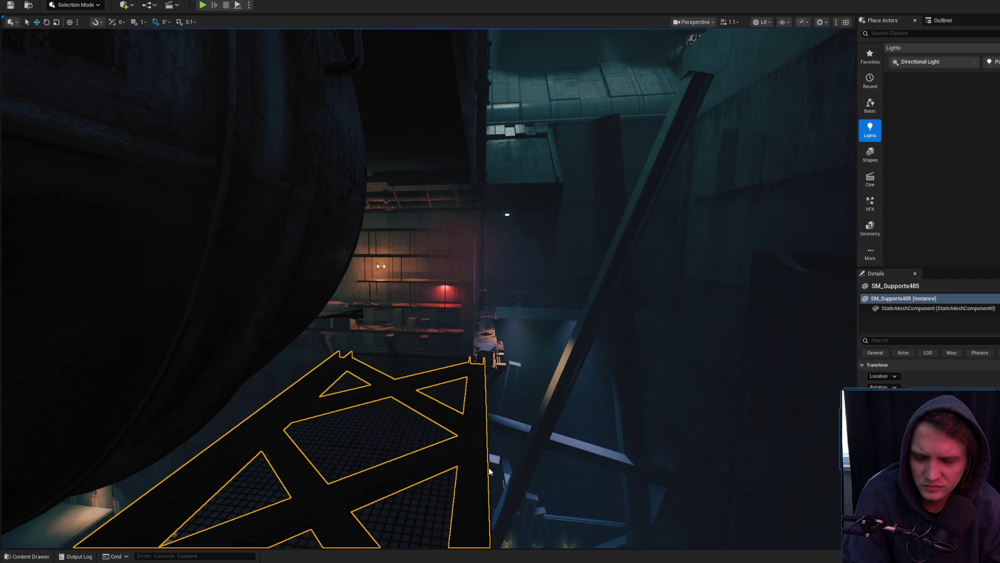
key(alt+p)
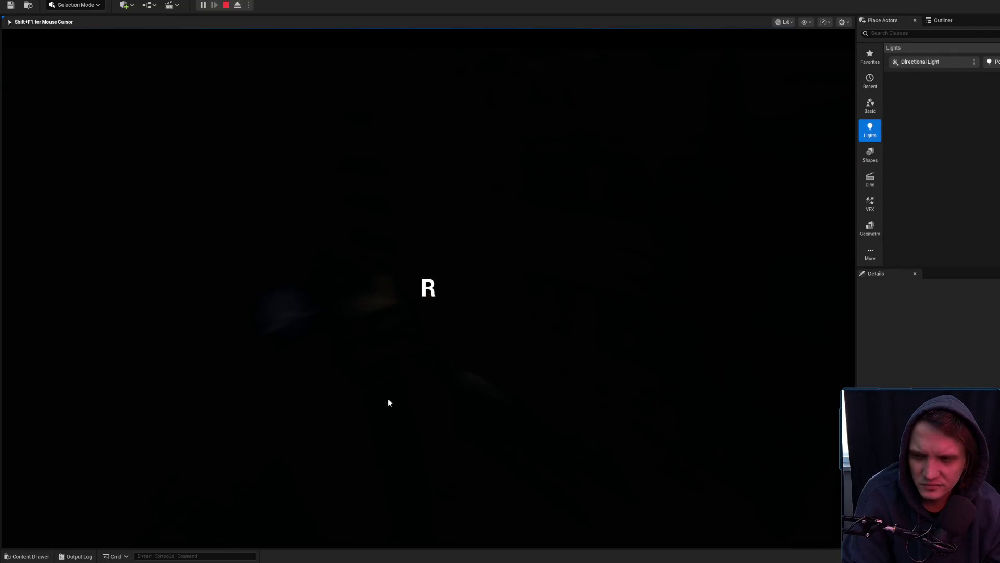
key(Escape)
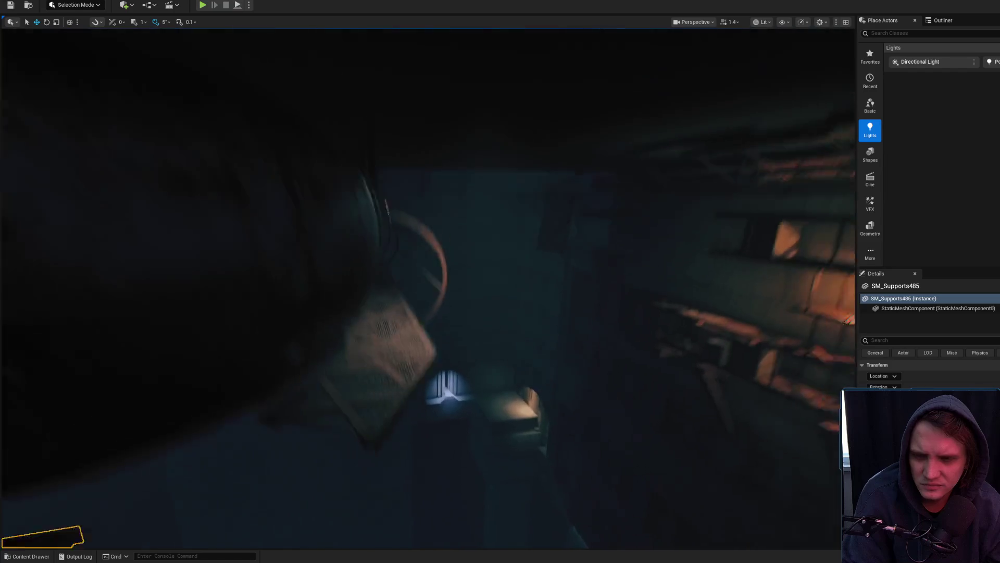
scroll(427, 287, down, 1)
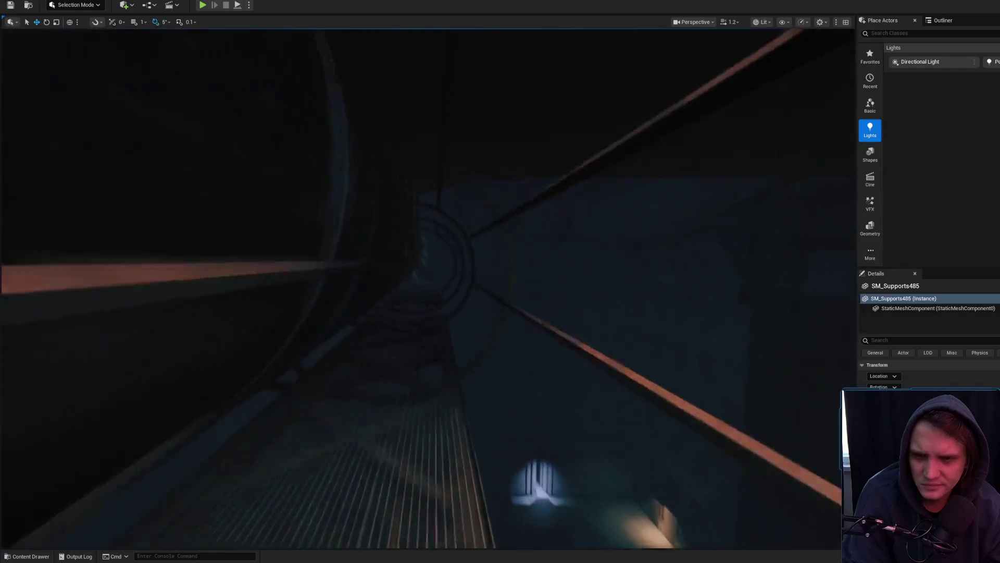
scroll(428, 286, up, 2)
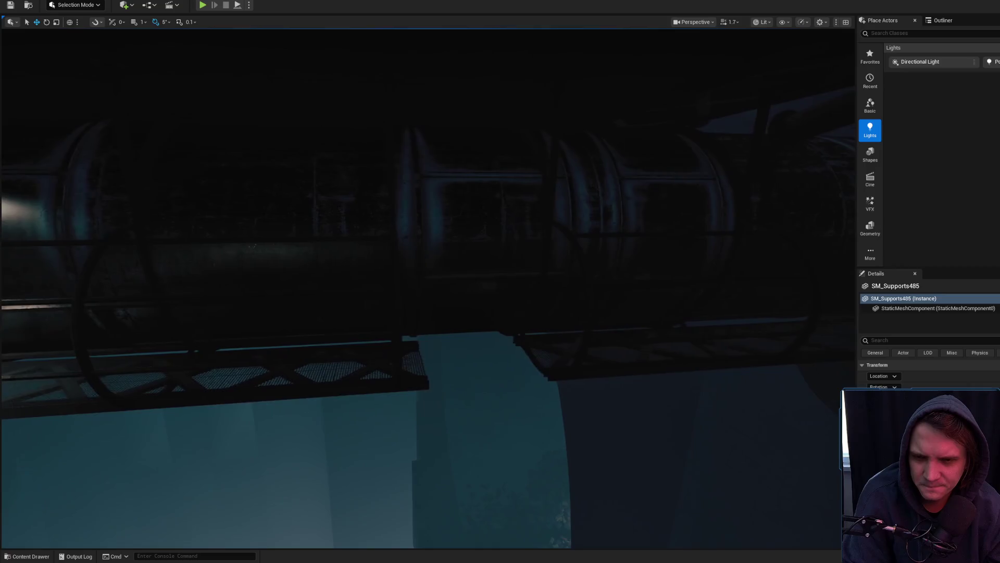
key(d)
mouse_move(398, 308)
mouse_down()
mouse_move(386, 297)
mouse_move(360, 170)
mouse_up()
mouse_move(365, 208)
mouse_down()
mouse_move(416, 312)
mouse_move(388, 257)
mouse_up()
scroll(404, 293, up, 1)
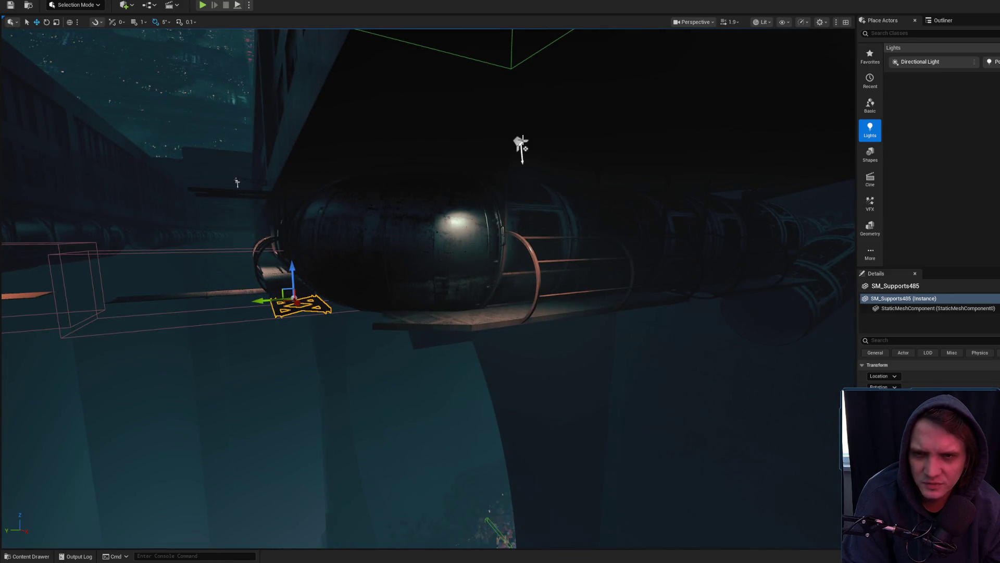
Focus SpotLight84 and Alt-drag a duplicate, SpotLight85, beside it over the tank
click(522, 144)
key(f)
mouse_move(353, 225)
mouse_down()
mouse_move(458, 247)
mouse_move(588, 245)
mouse_move(538, 236)
mouse_up()
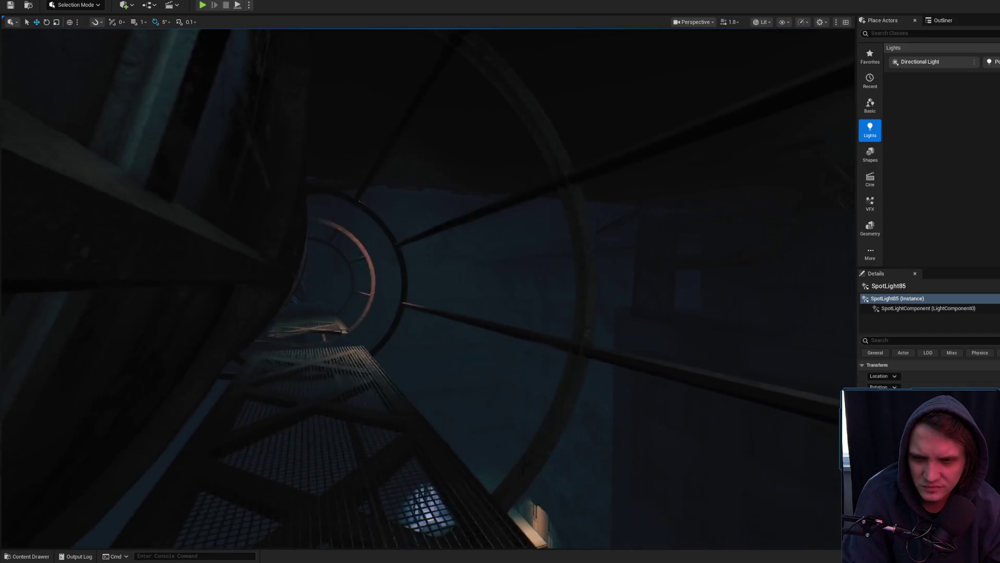
scroll(428, 286, down, 1)
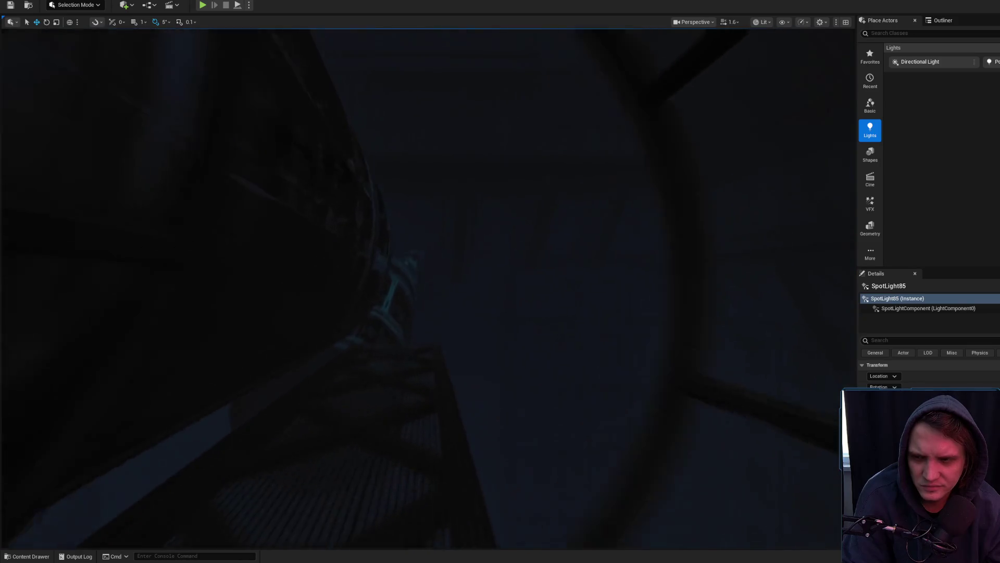
scroll(427, 287, up, 3)
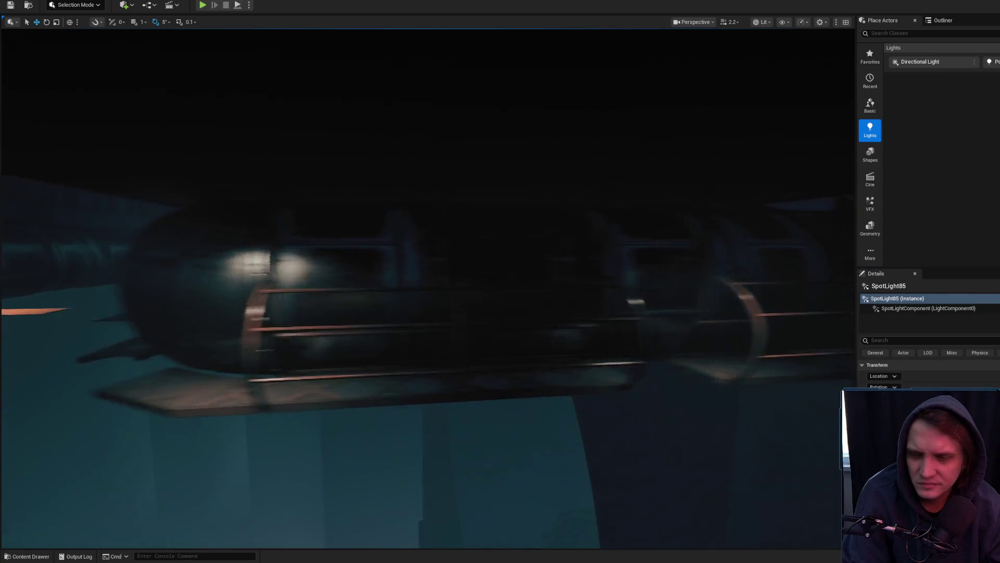
click(444, 165)
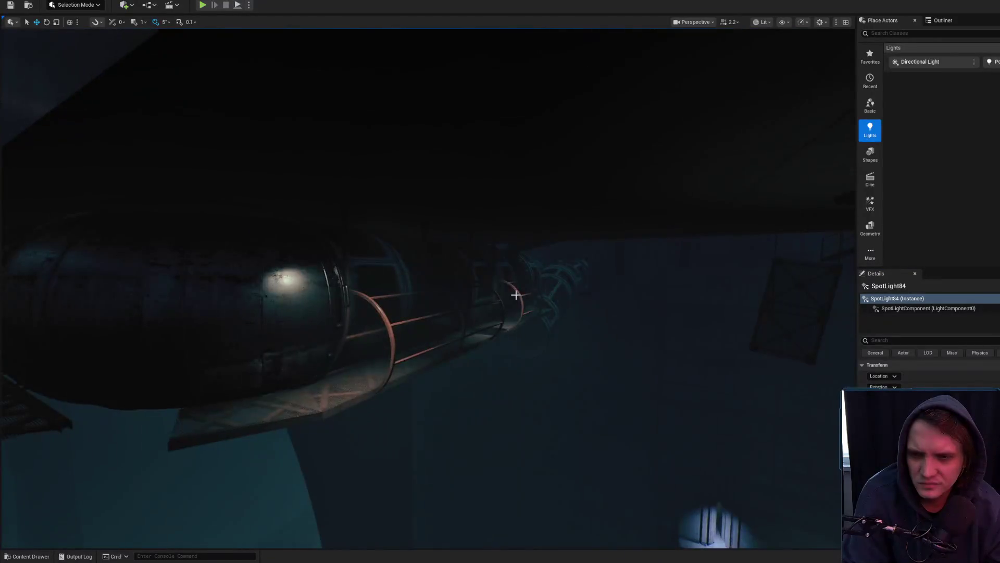
scroll(427, 287, down, 2)
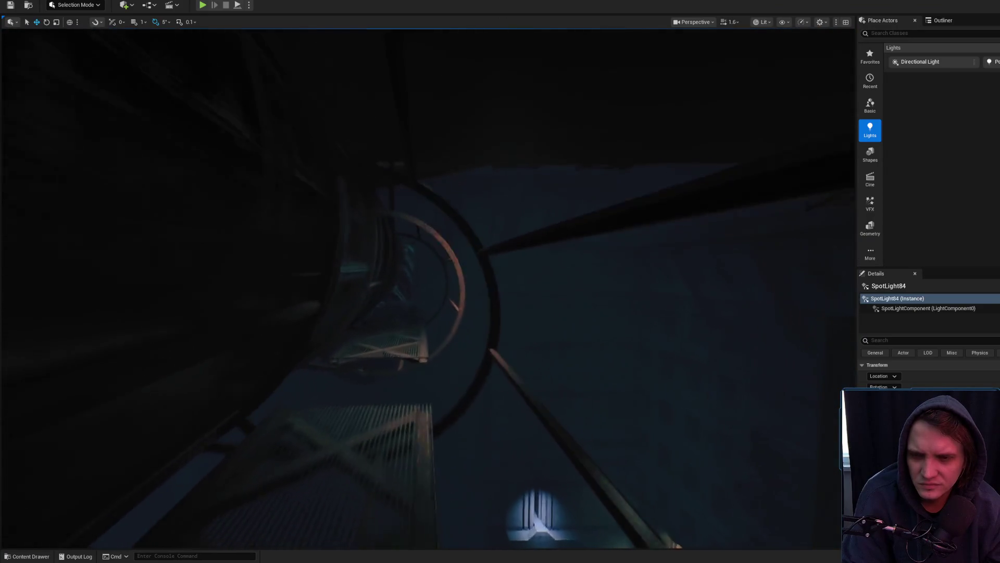
scroll(427, 287, up, 2)
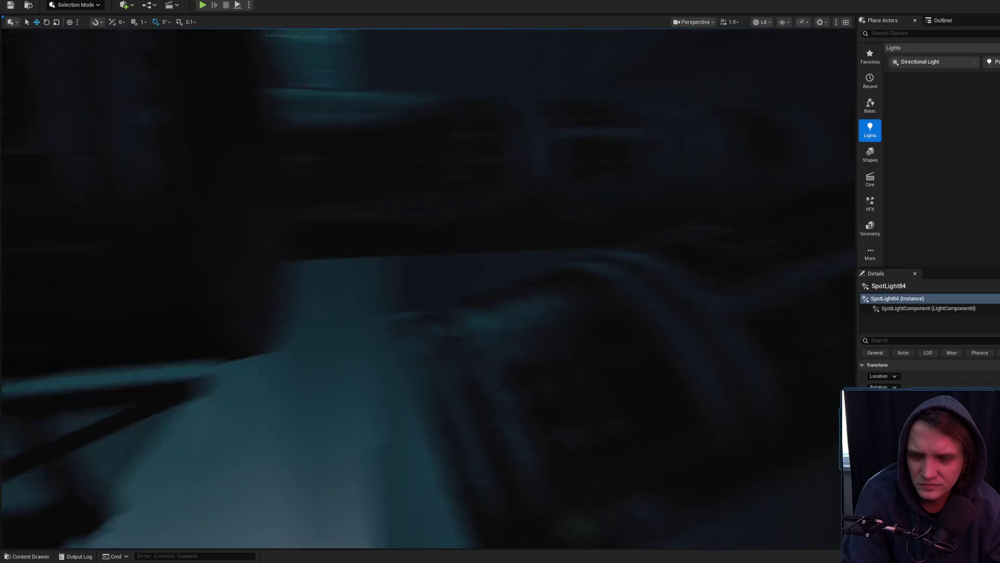
scroll(428, 287, up, 2)
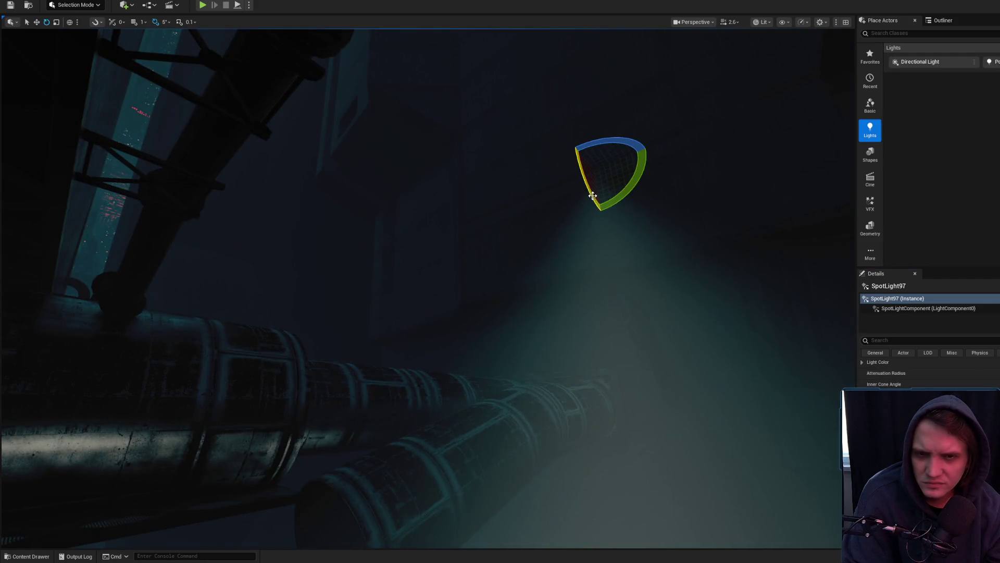
Rotate SpotLight97 to -20 degrees and move it so its beam lights the pipes
drag(593, 195, 595, 156)
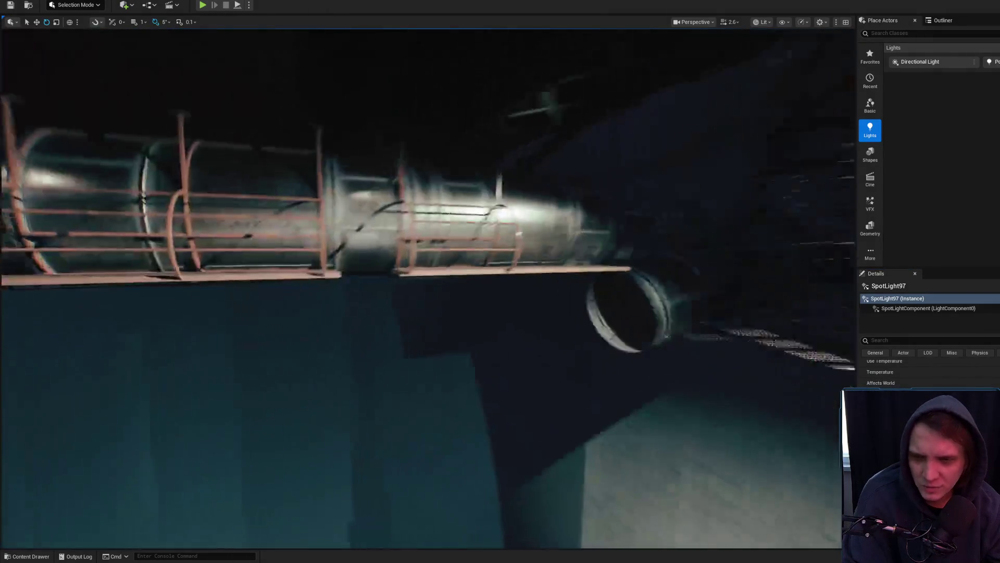
key(w)
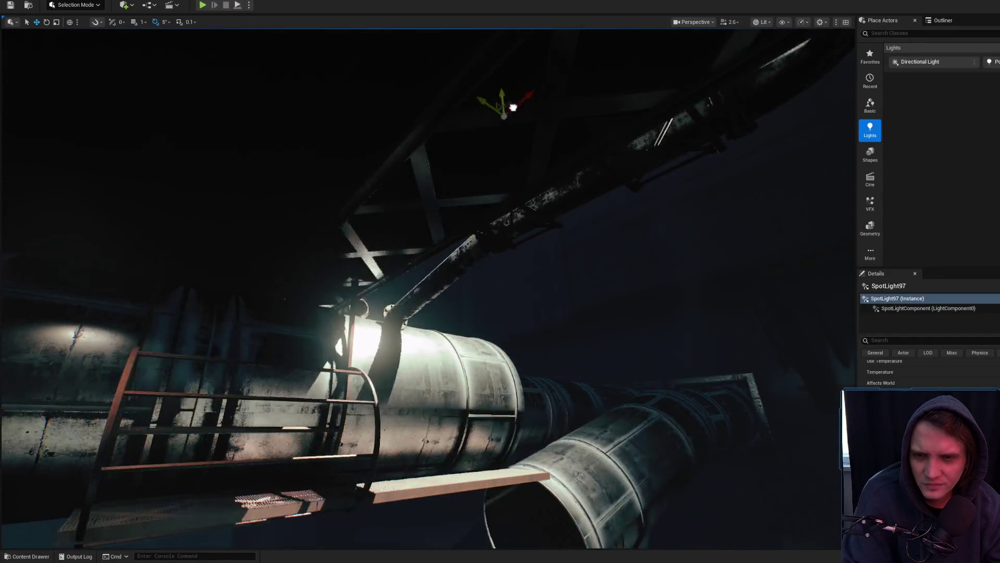
drag(494, 105, 635, 126)
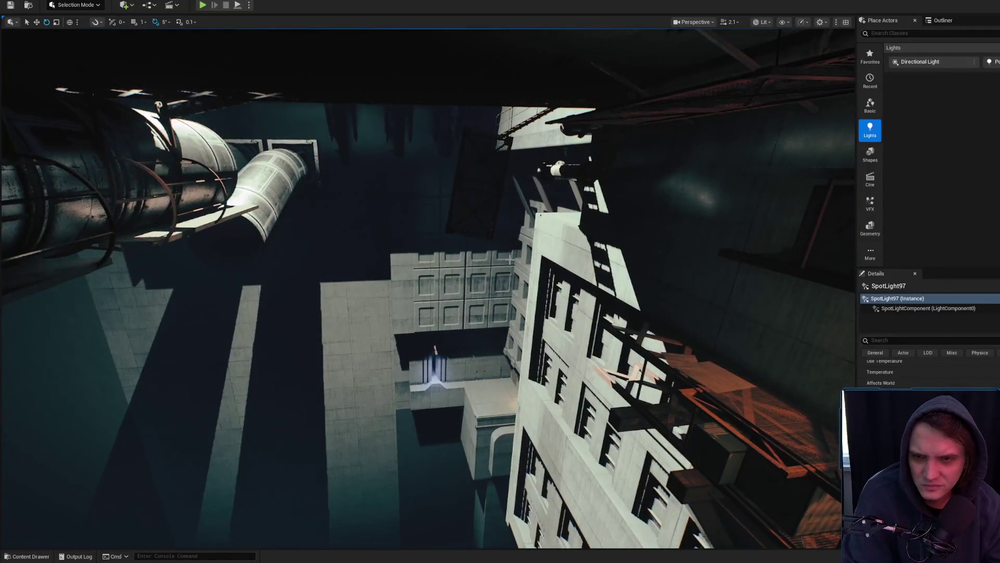
scroll(511, 259, up, 4)
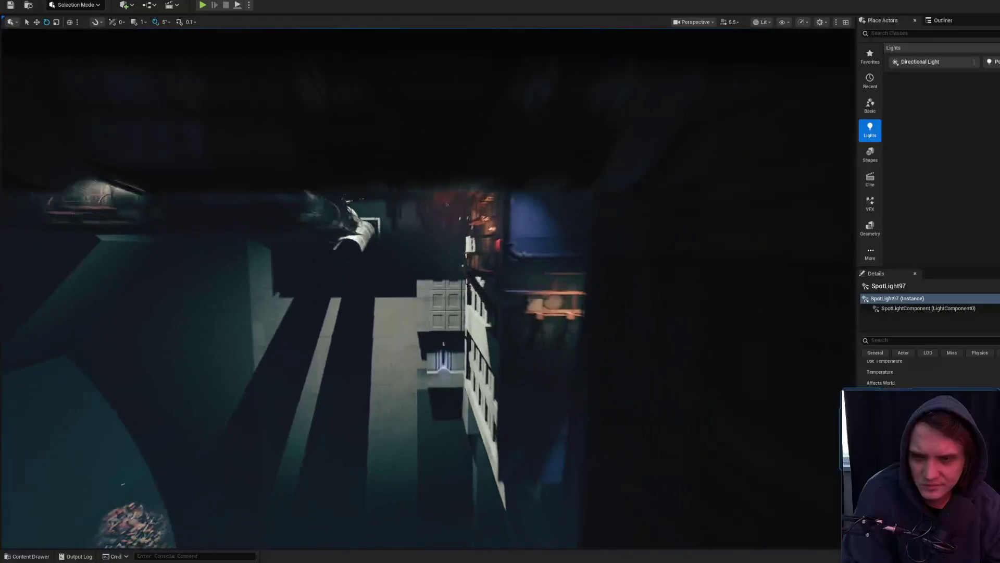
scroll(510, 259, up, 3)
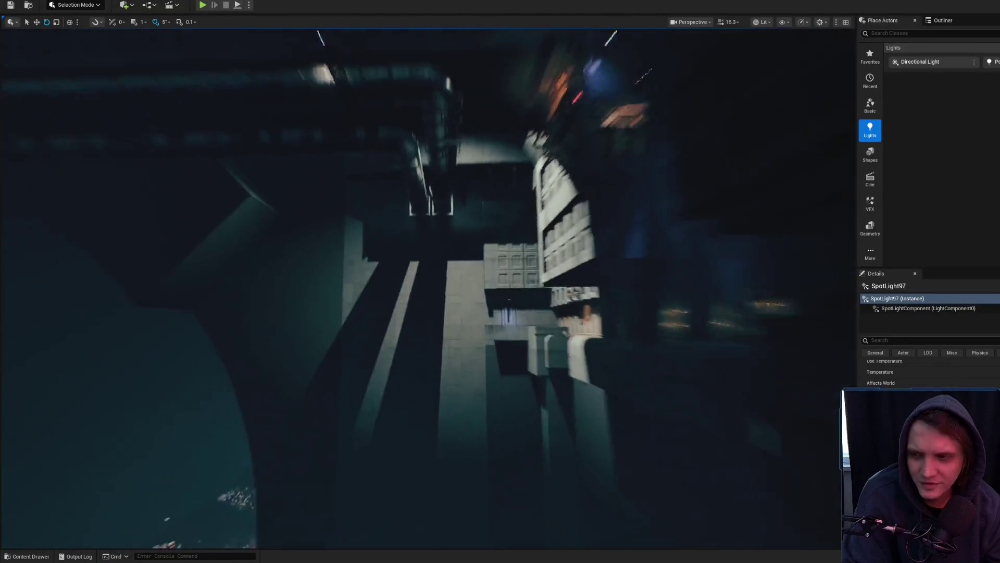
scroll(510, 259, up, 1)
scroll(510, 259, down, 2)
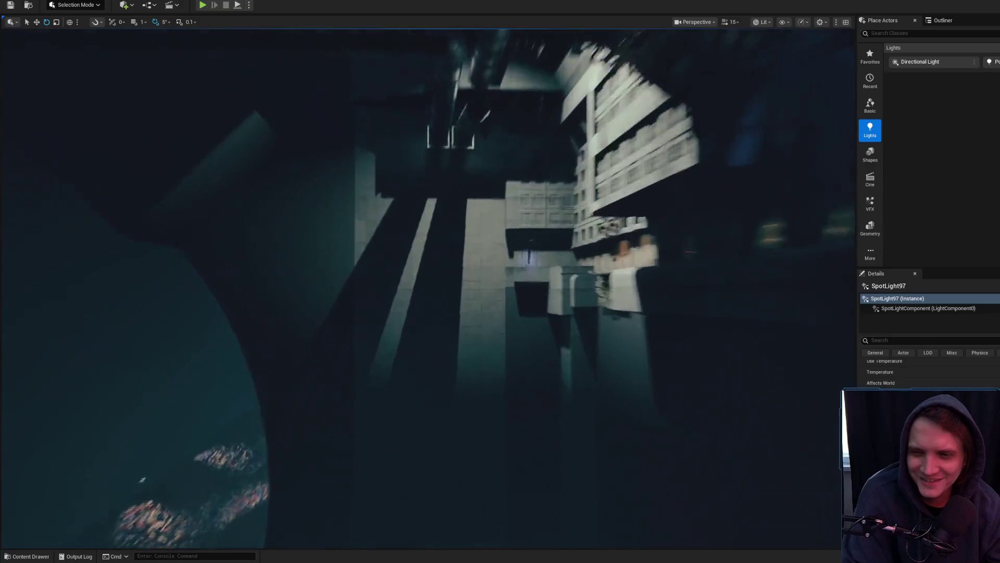
scroll(511, 258, down, 3)
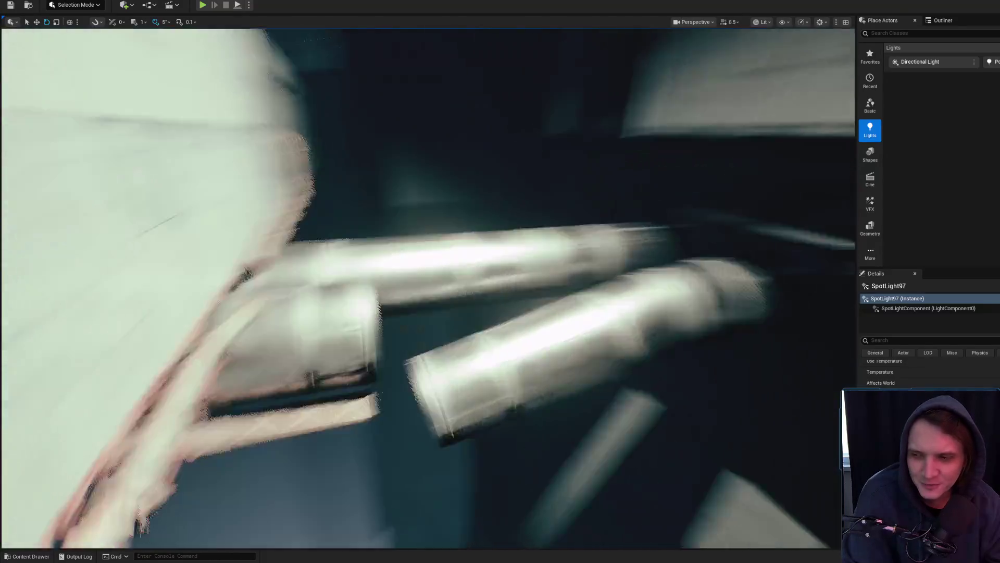
scroll(510, 259, down, 2)
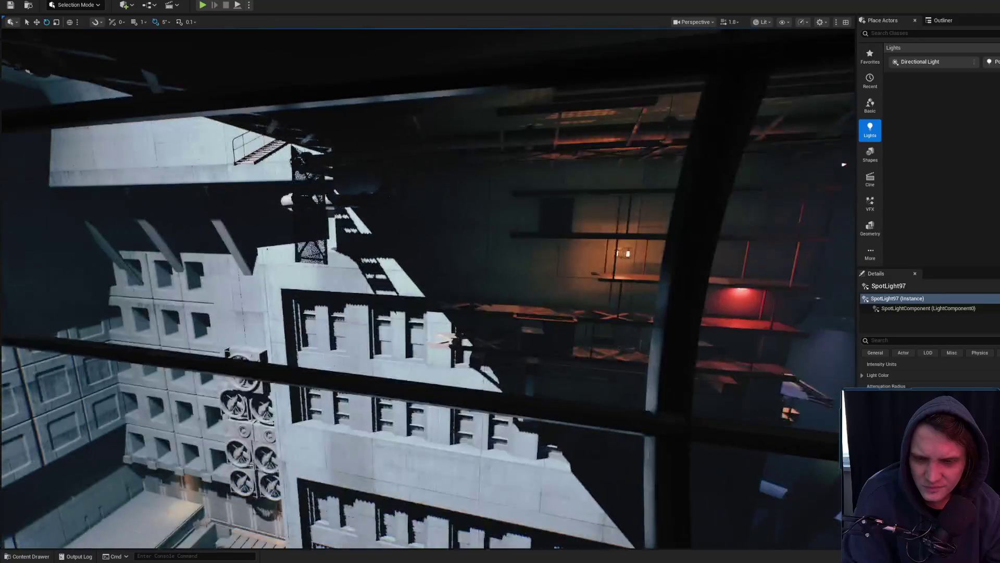
scroll(428, 287, down, 1)
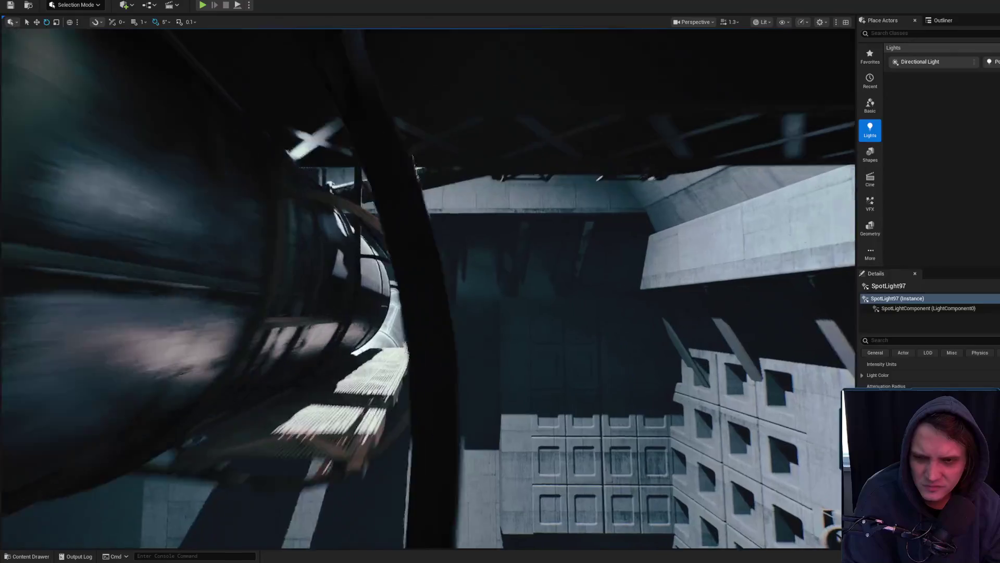
key(w)
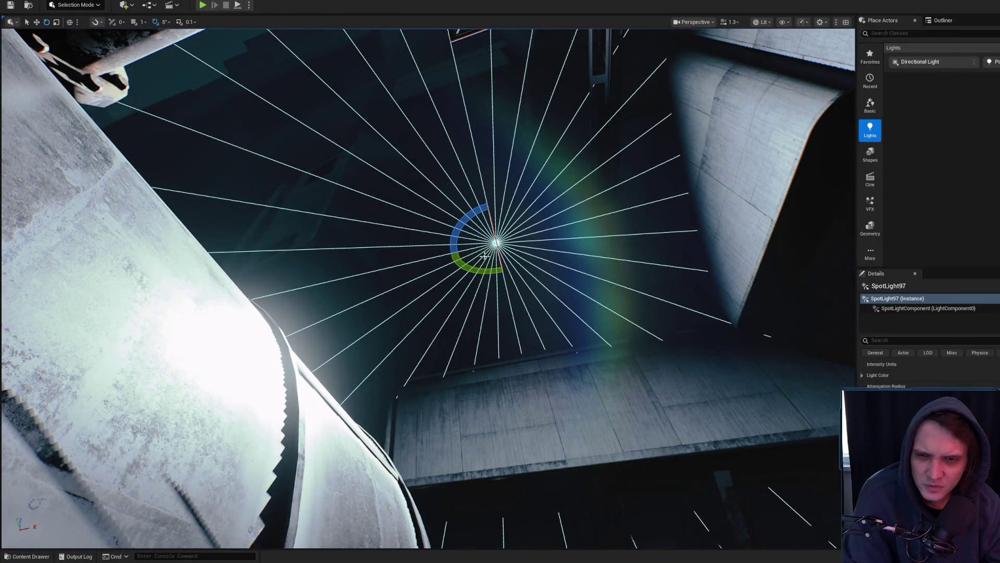
Bring SpotLight97 into view and drag it down along its Z axis to darken the walkway
drag(509, 215, 474, 215)
scroll(474, 215, up, 2)
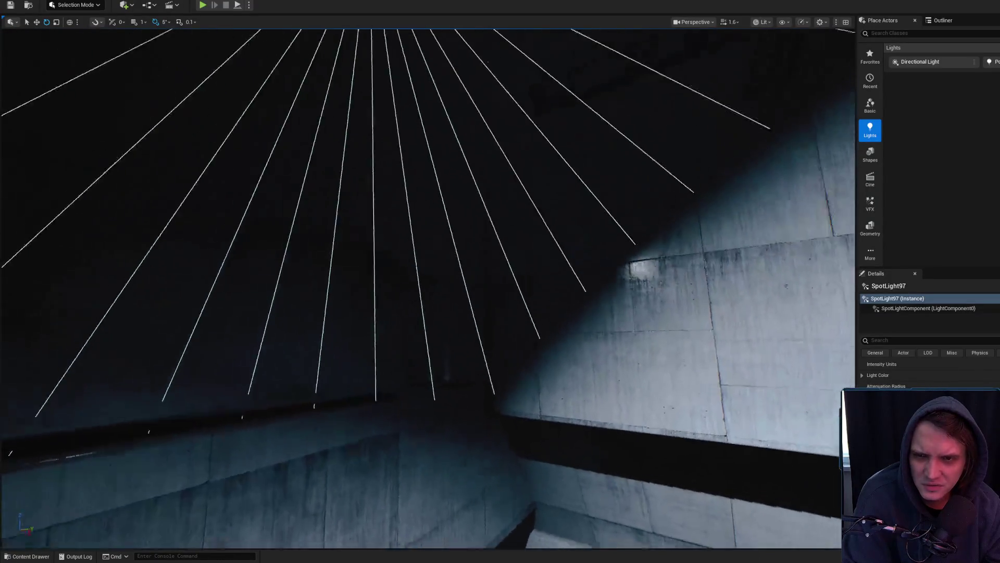
key(s)
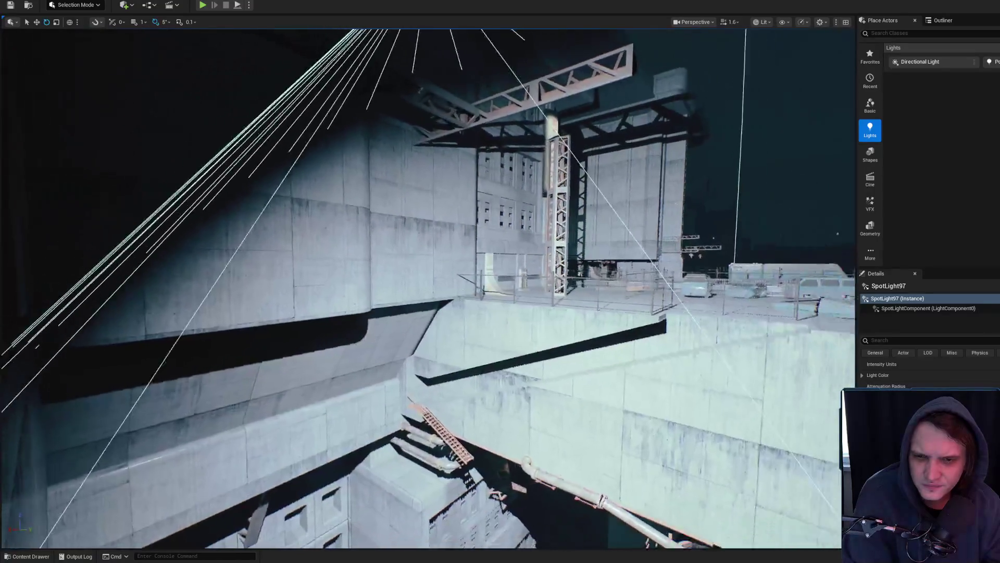
scroll(474, 215, up, 3)
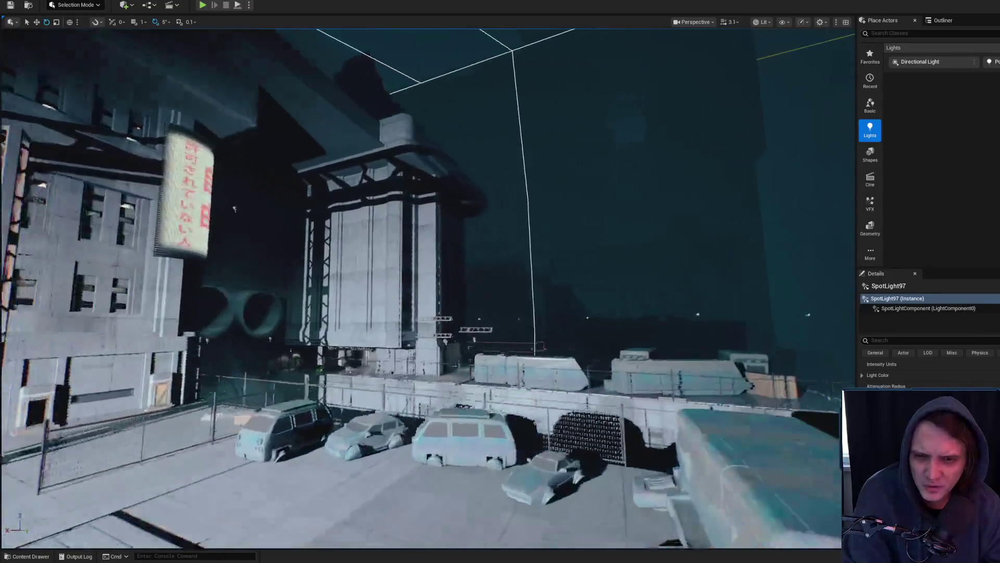
scroll(427, 287, down, 2)
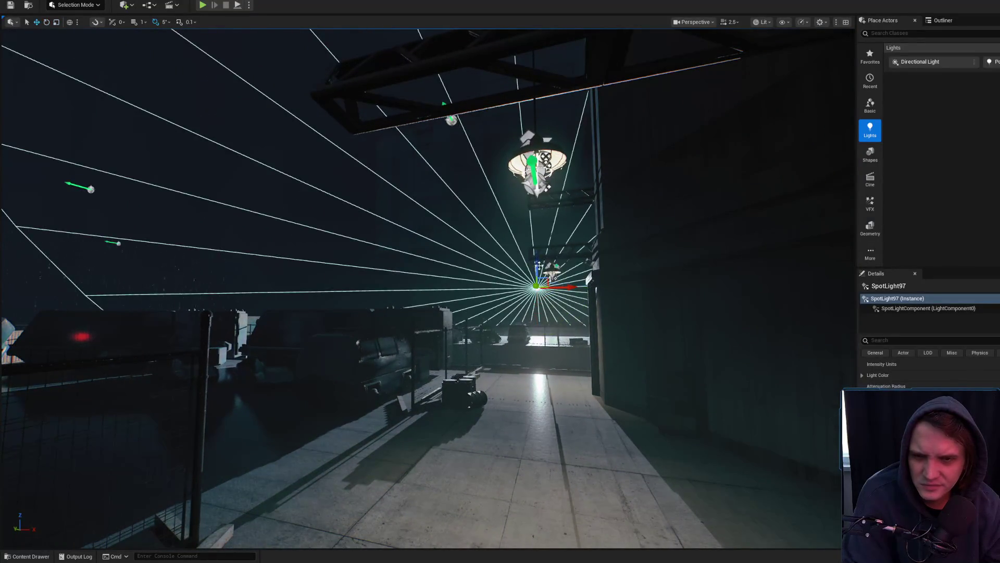
drag(537, 259, 532, 302)
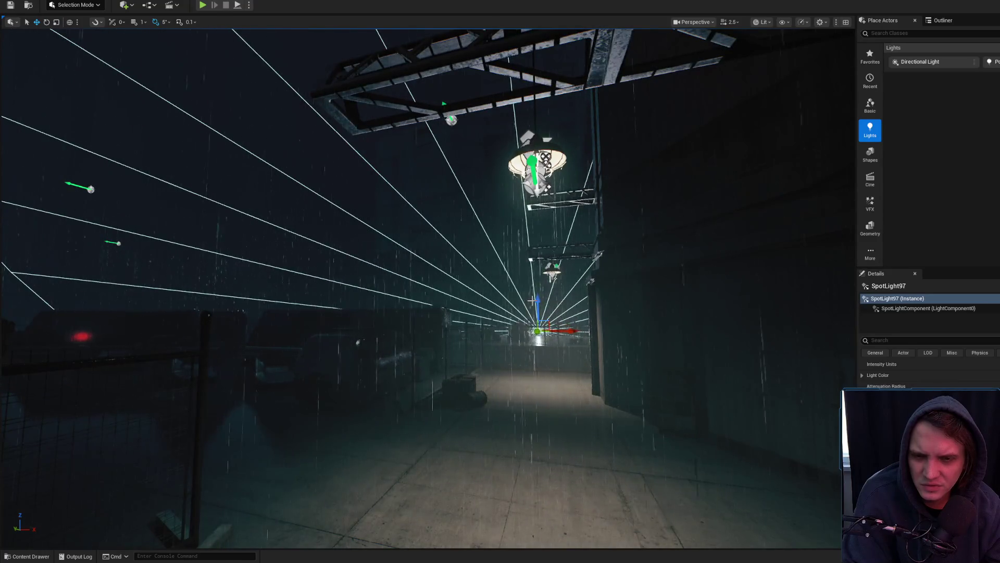
scroll(532, 300, up, 1)
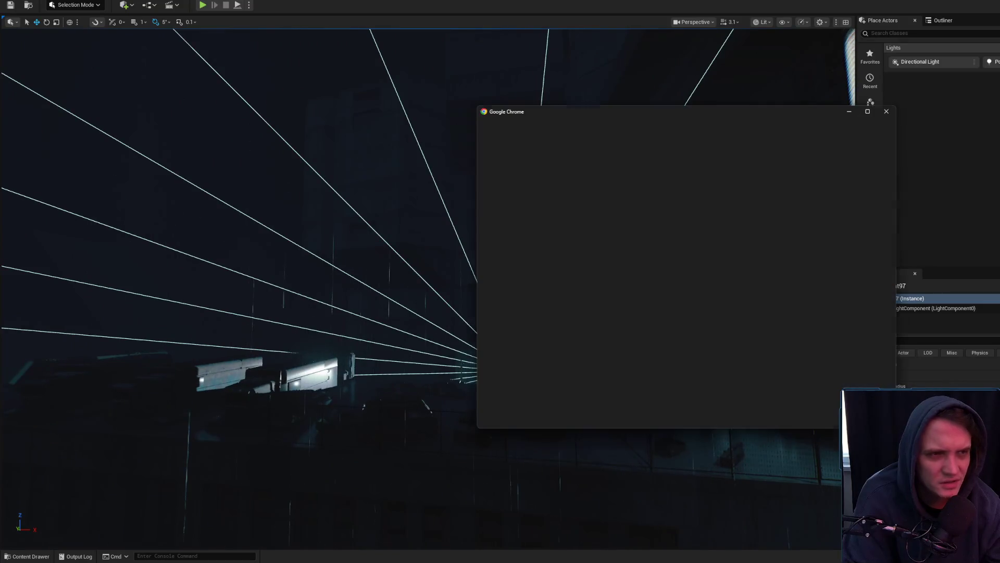
Search Google for 'дорога на арлингтон' in a new tab and show image results
click(649, 292)
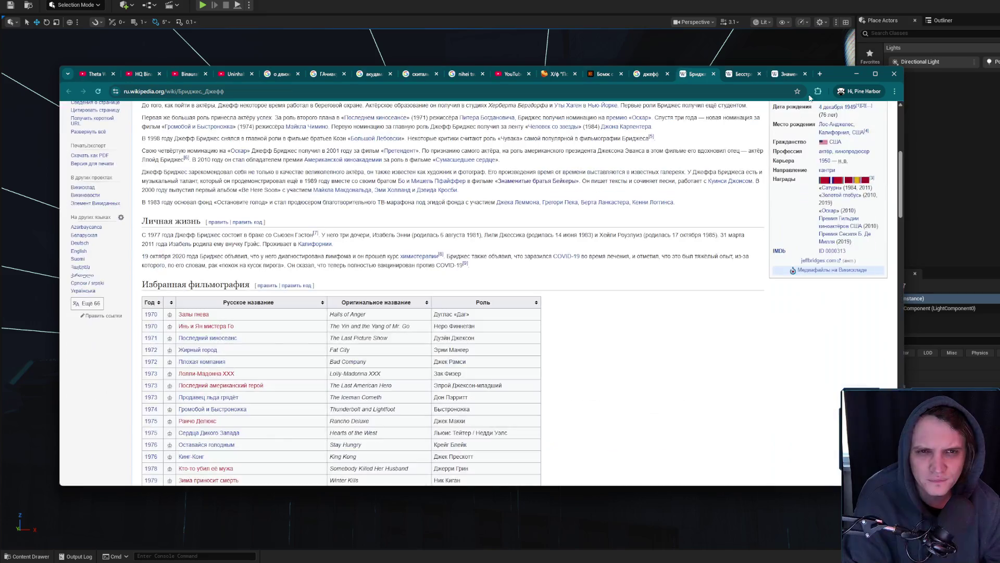
click(823, 75)
text(дорога)
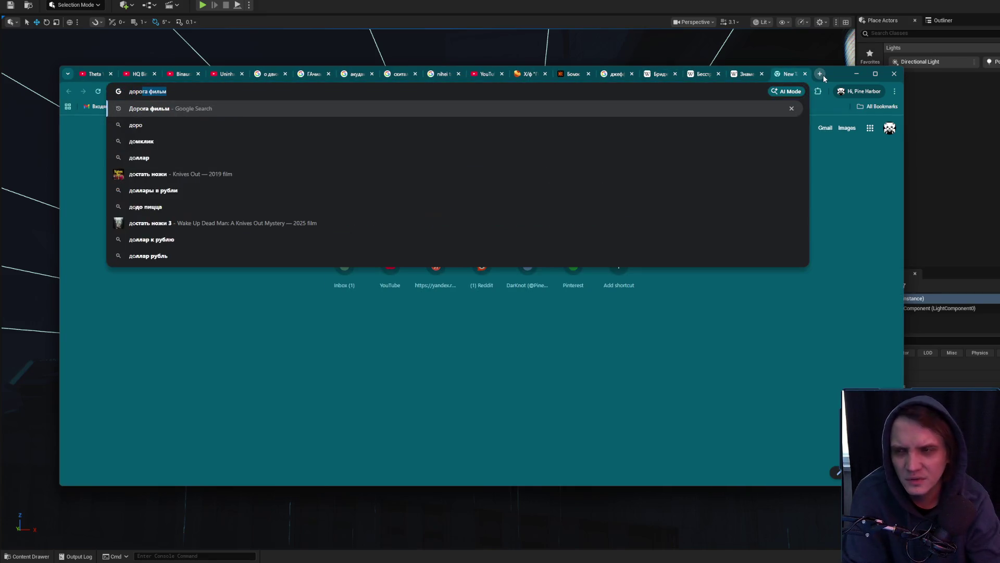
text( на арлингтон)
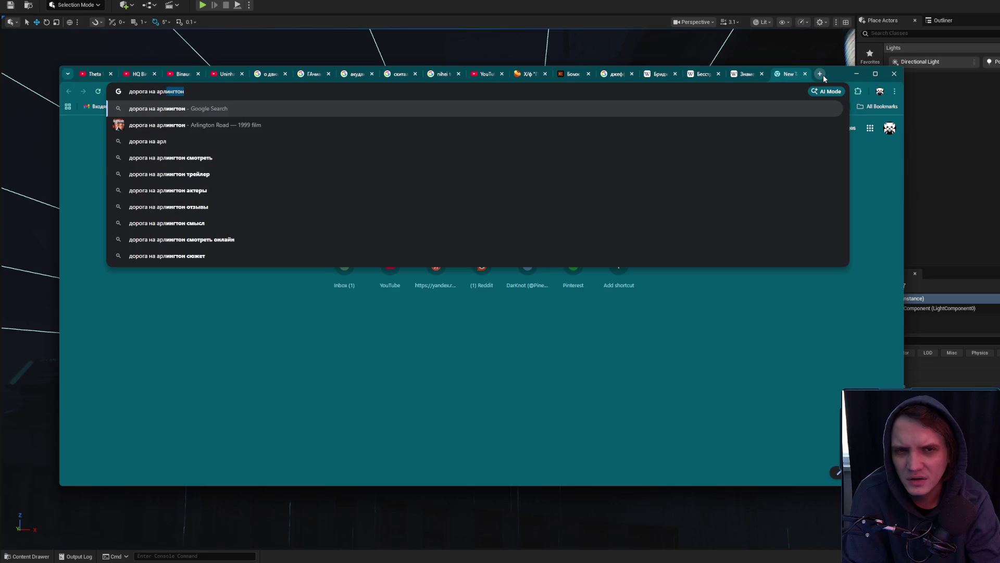
key(Return)
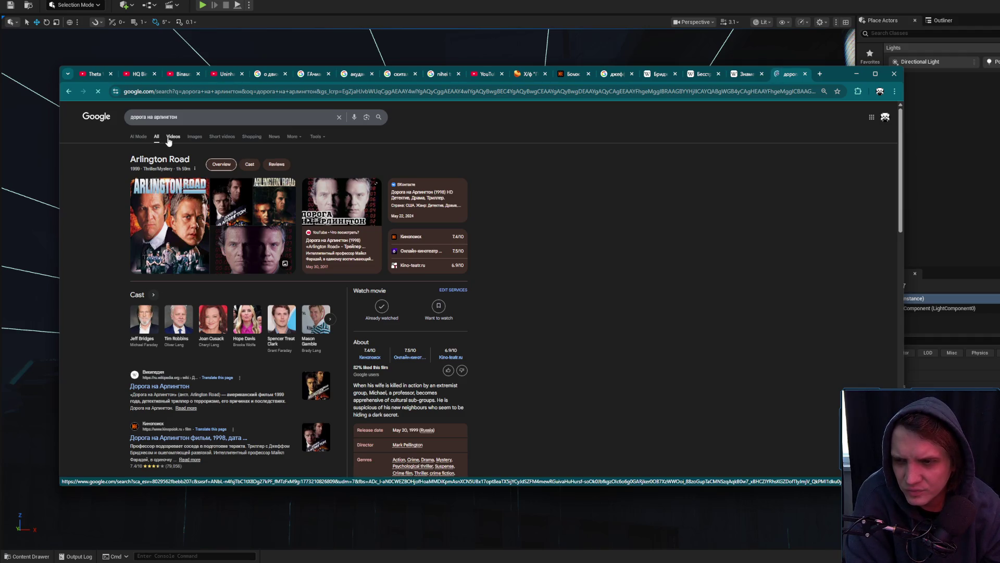
click(194, 139)
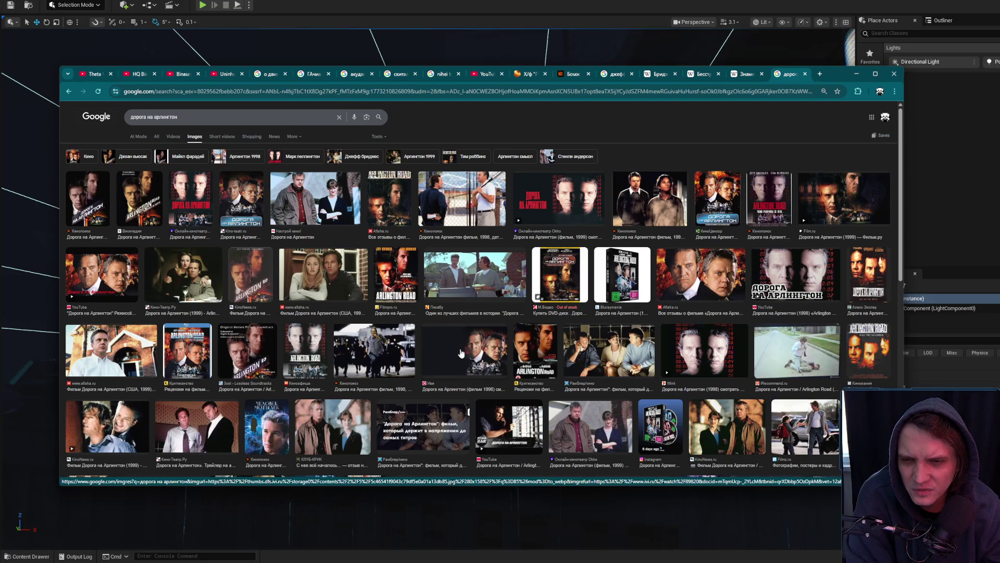
Preview several Arlington Road thumbnails and open the Kinopoisk source page in a new tab
click(425, 202)
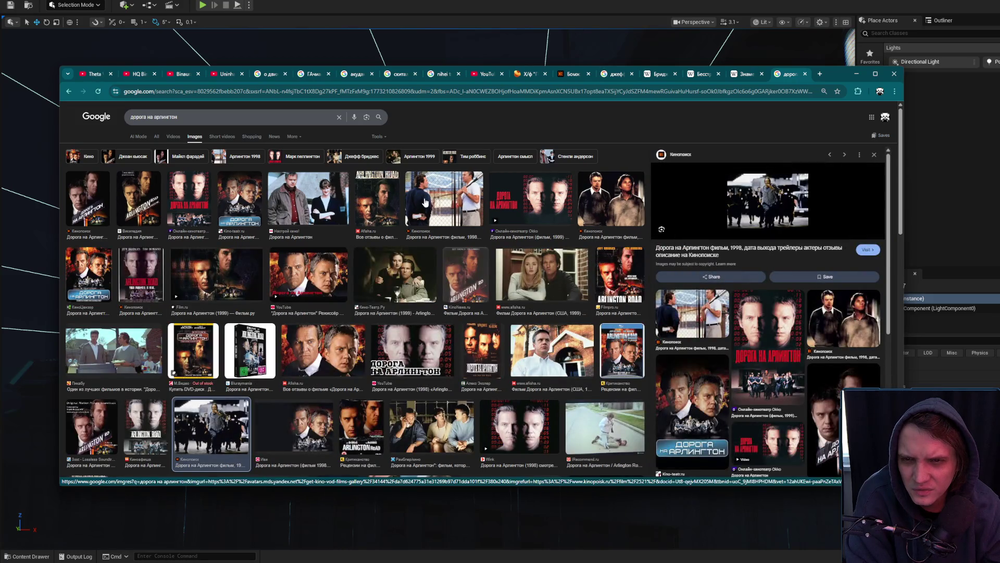
click(373, 210)
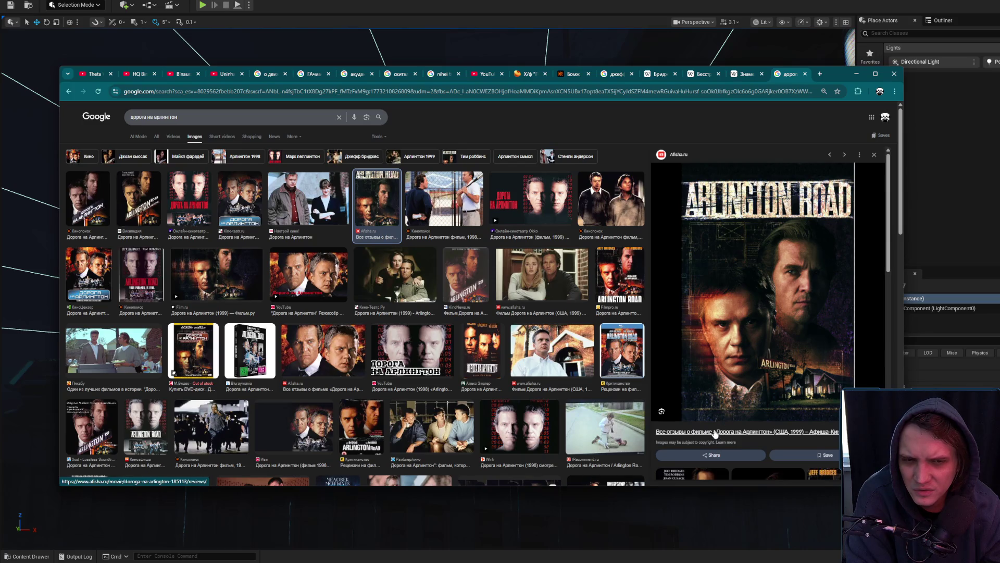
click(138, 198)
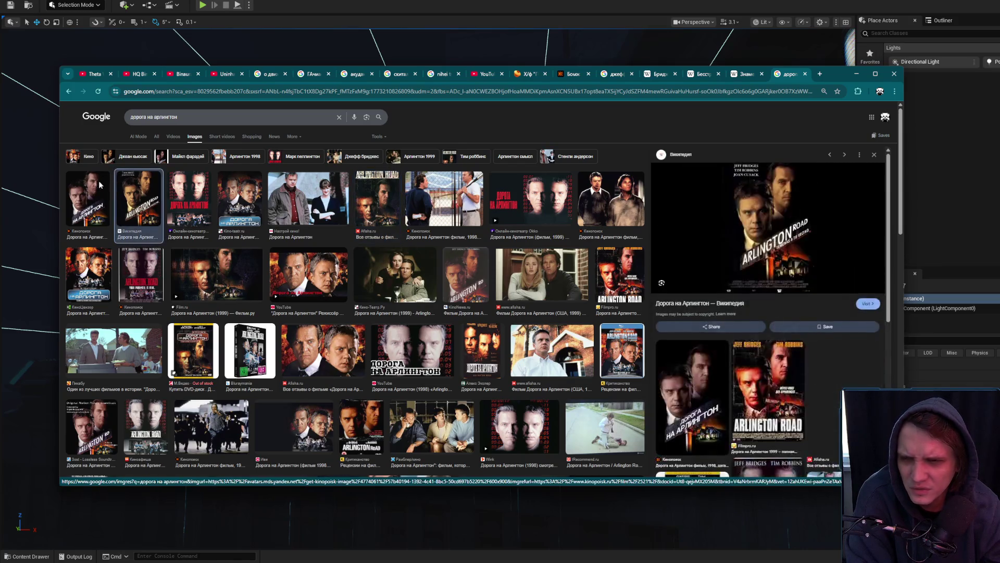
click(101, 184)
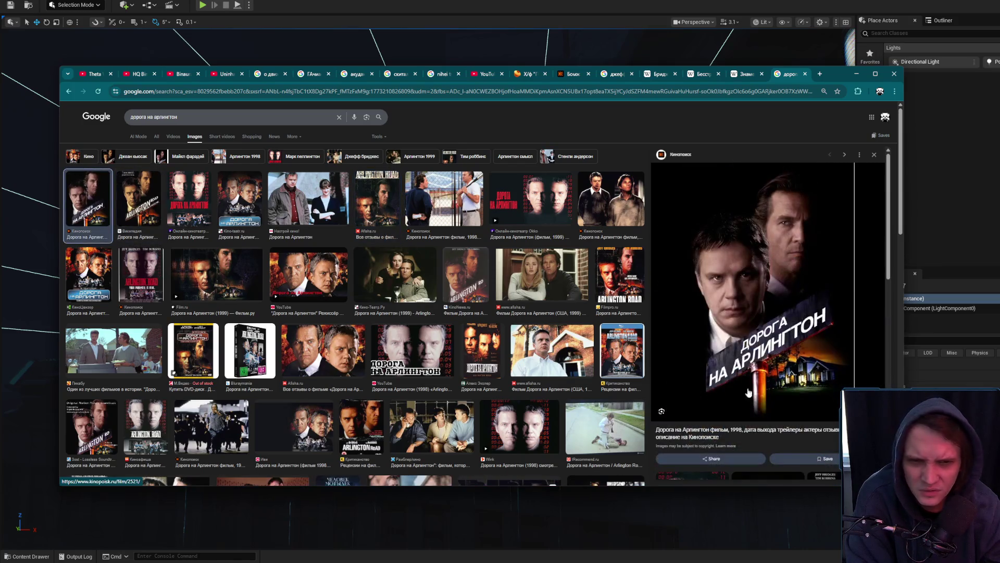
middle_click(721, 439)
click(782, 74)
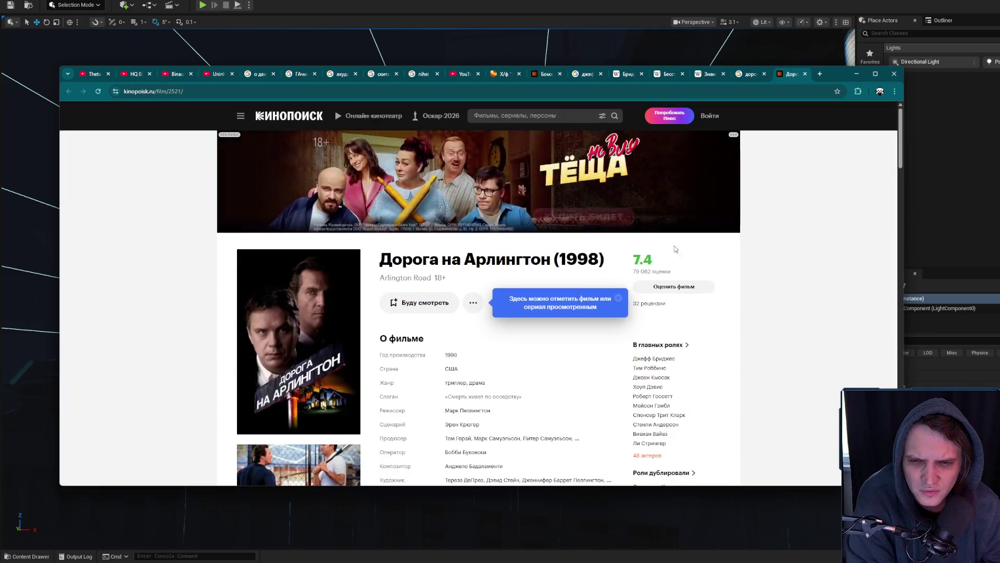
Open a cast member's page in a new tab from the cast list, then close it
scroll(625, 296, down, 3)
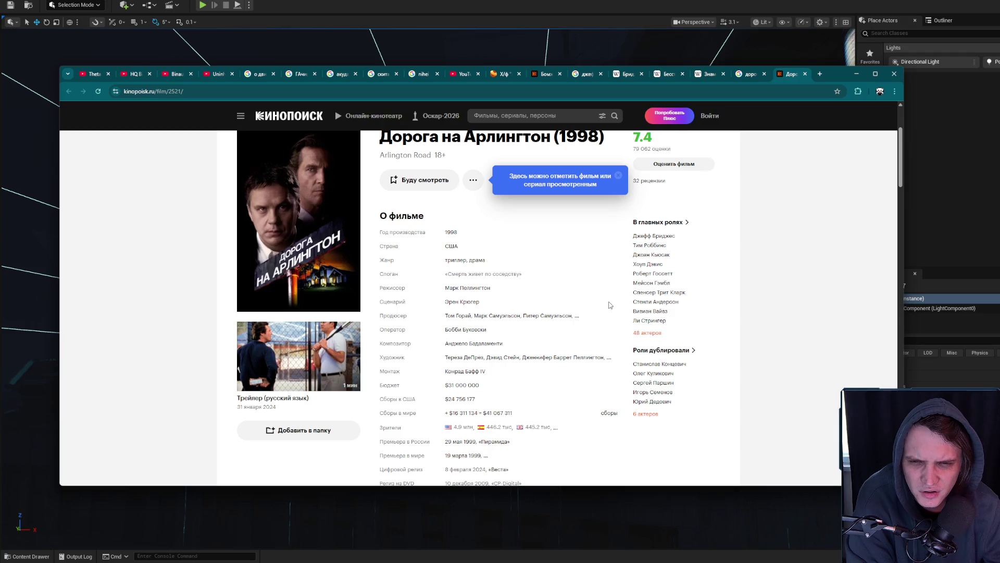
middle_click(666, 258)
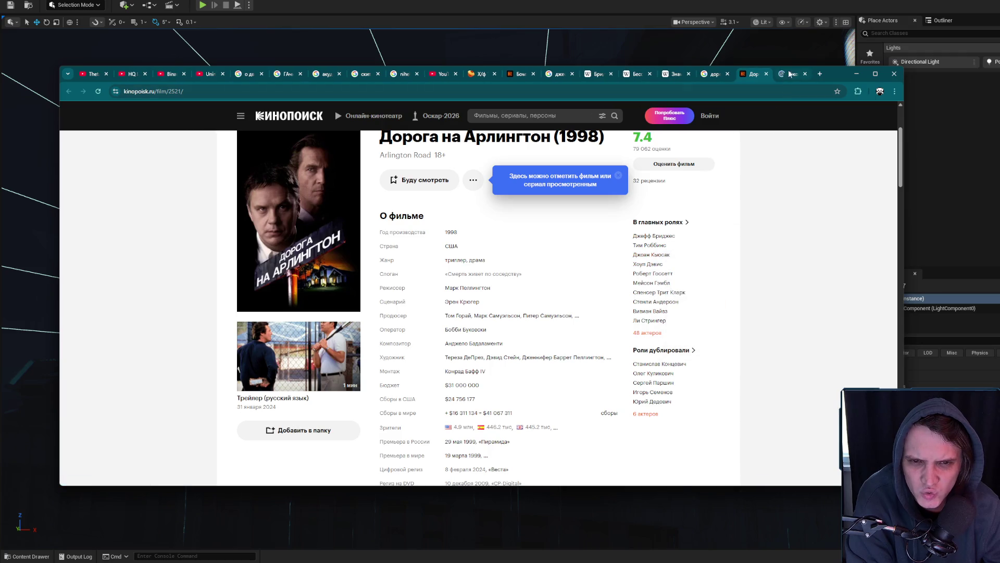
click(790, 73)
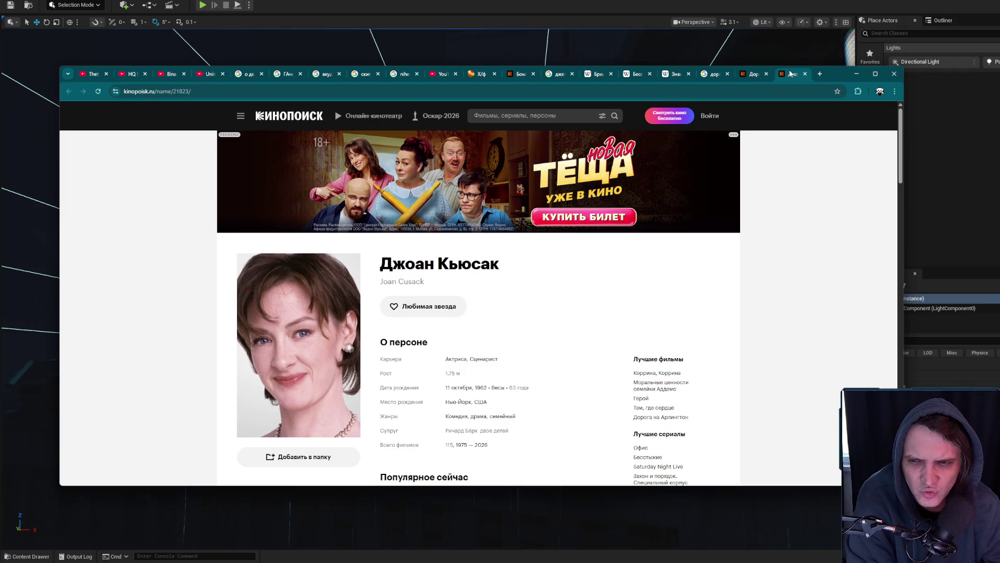
middle_click(791, 74)
Open the actress's profile and follow the link to her brother's actor page
click(657, 256)
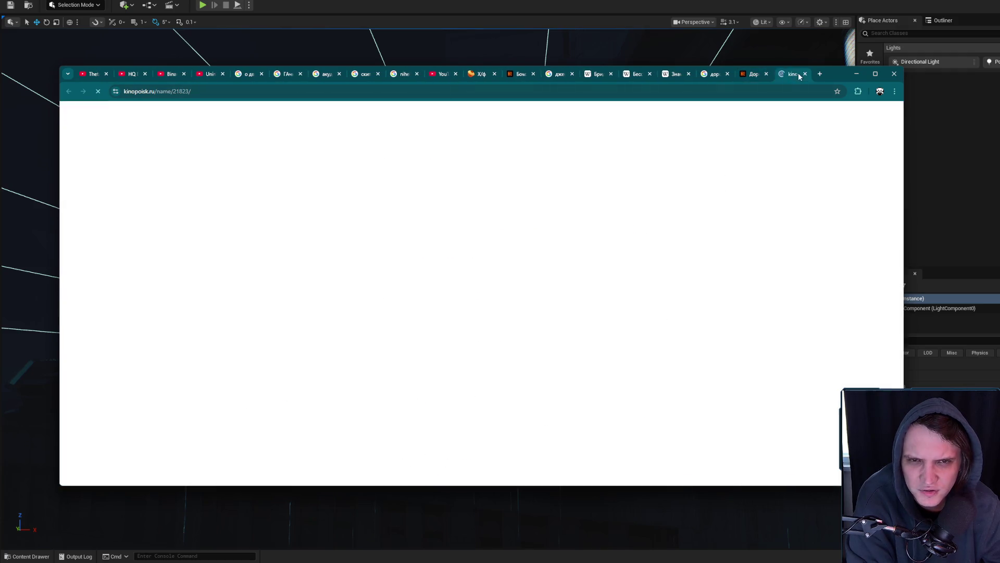
scroll(614, 240, down, 3)
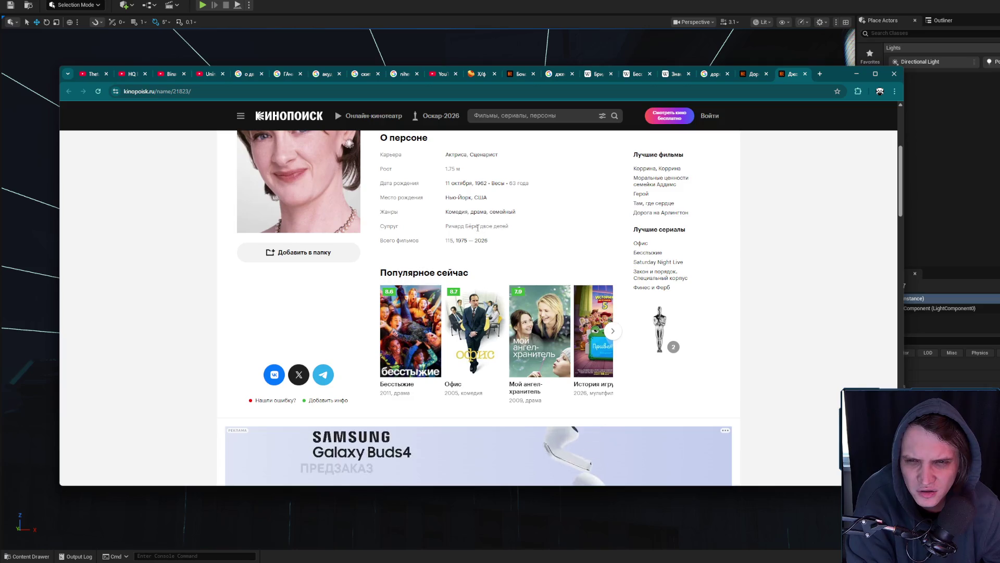
scroll(609, 235, down, 6)
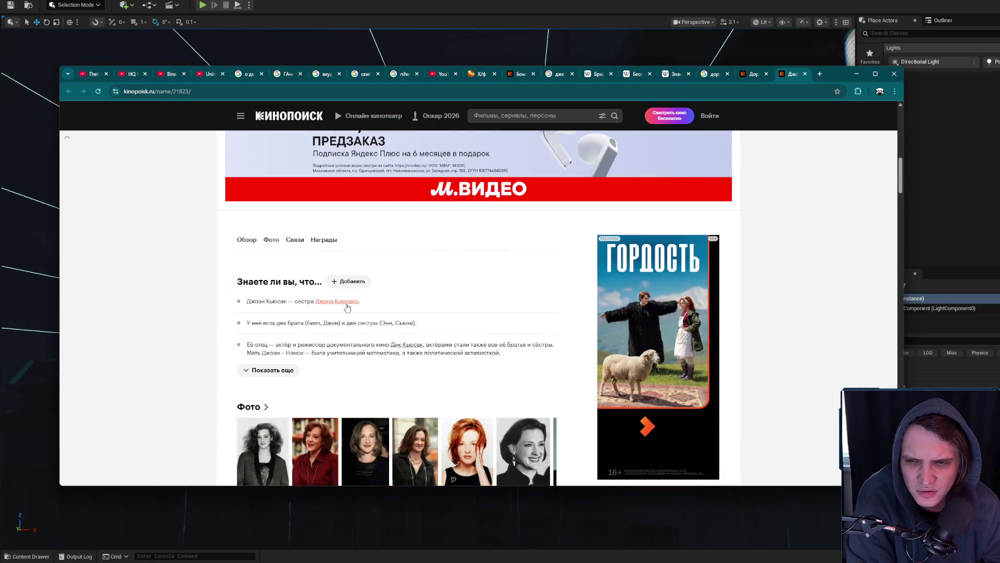
click(347, 302)
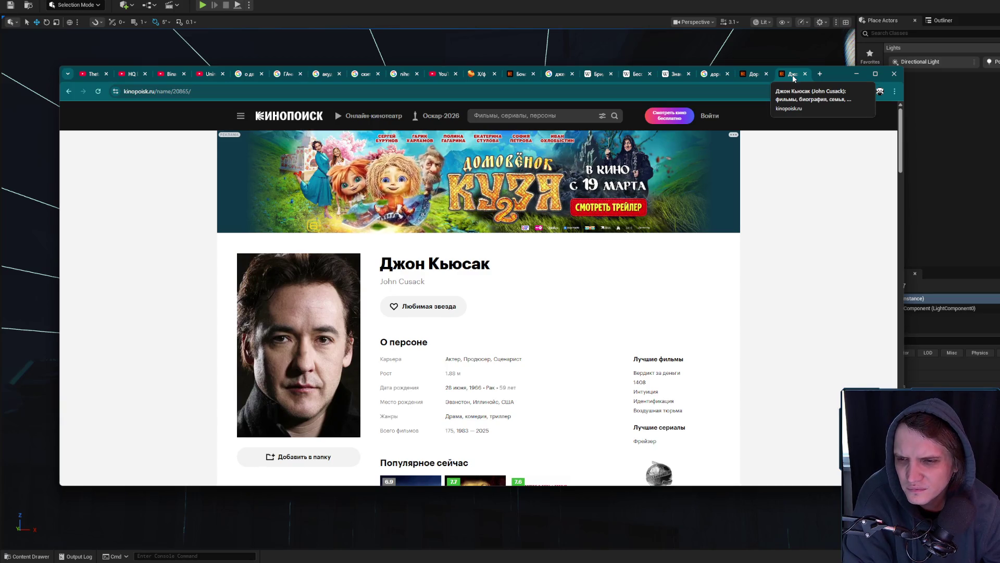
Close the brother's page and open «Враг государства» from the film's similar-films list
middle_click(792, 75)
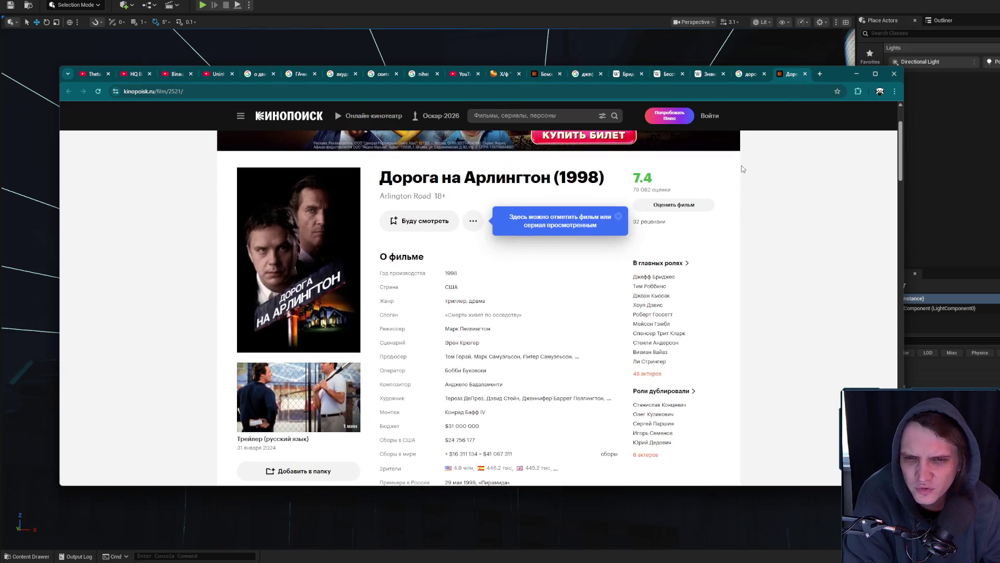
scroll(743, 169, down, 2)
scroll(749, 158, up, 2)
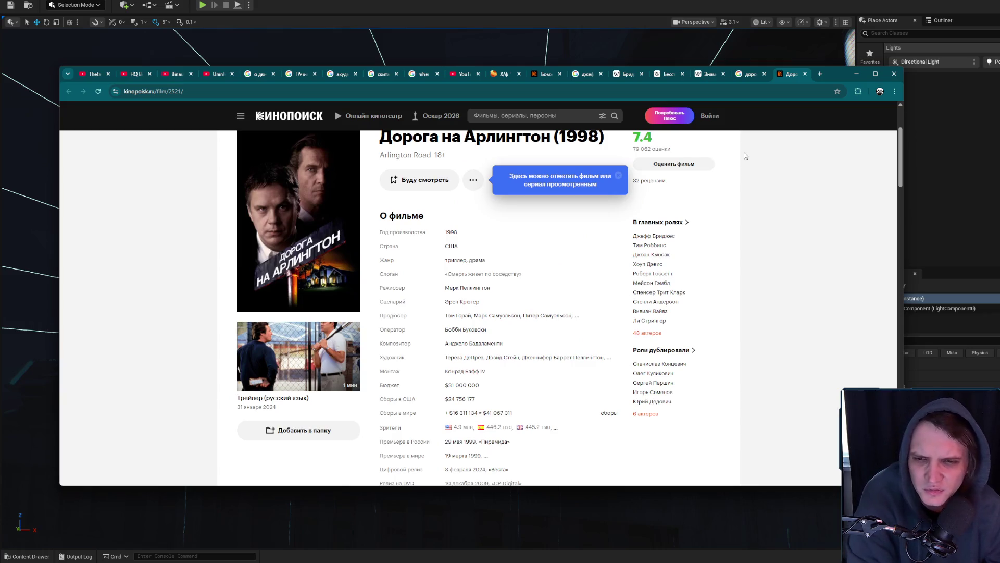
scroll(557, 272, down, 7)
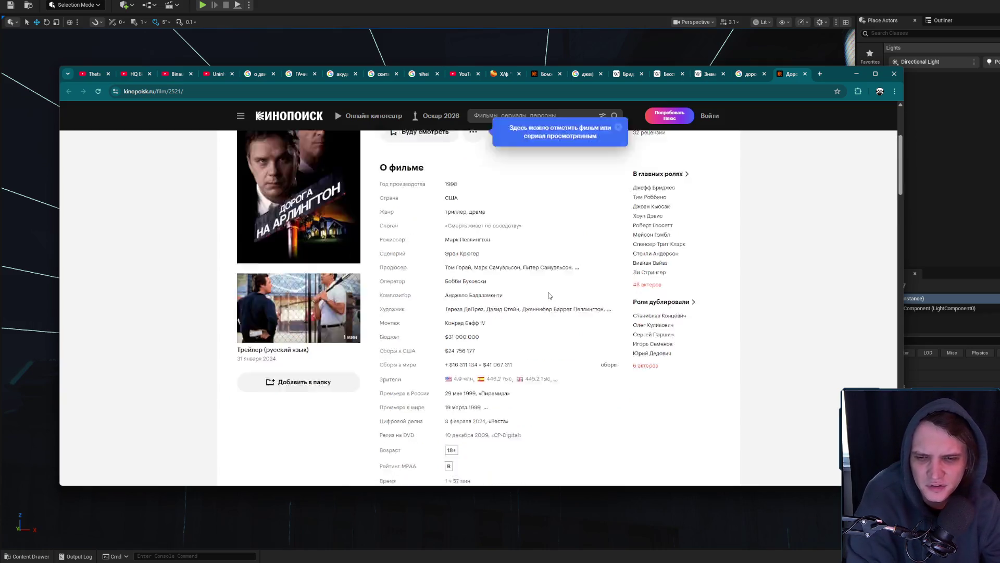
scroll(572, 292, down, 5)
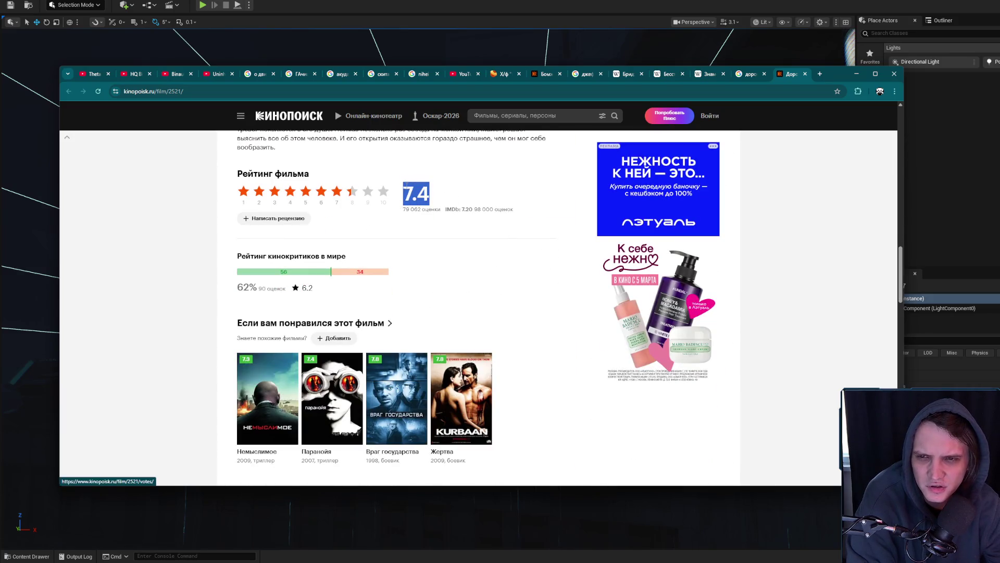
scroll(500, 310, up, 20)
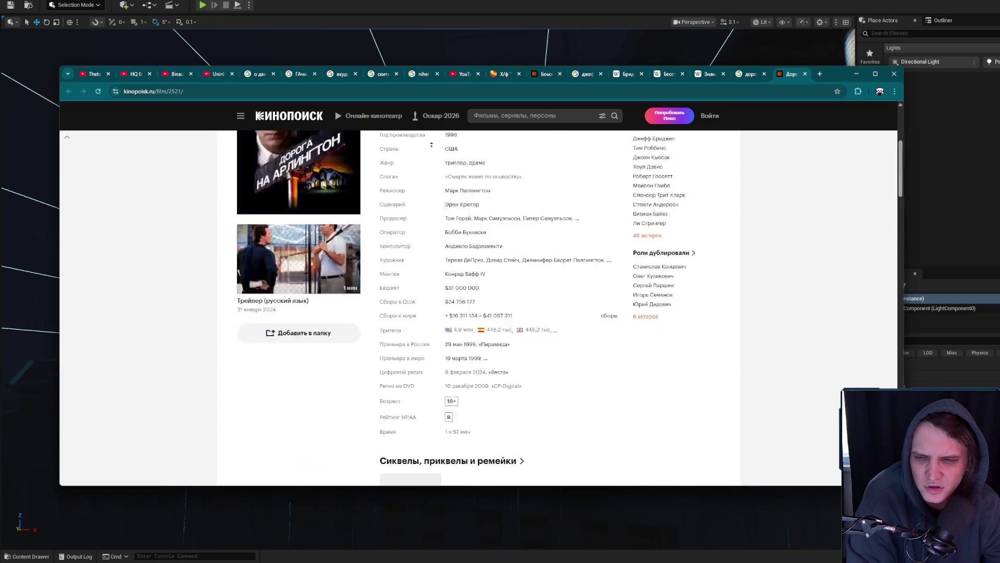
scroll(538, 328, down, 10)
scroll(539, 327, down, 2)
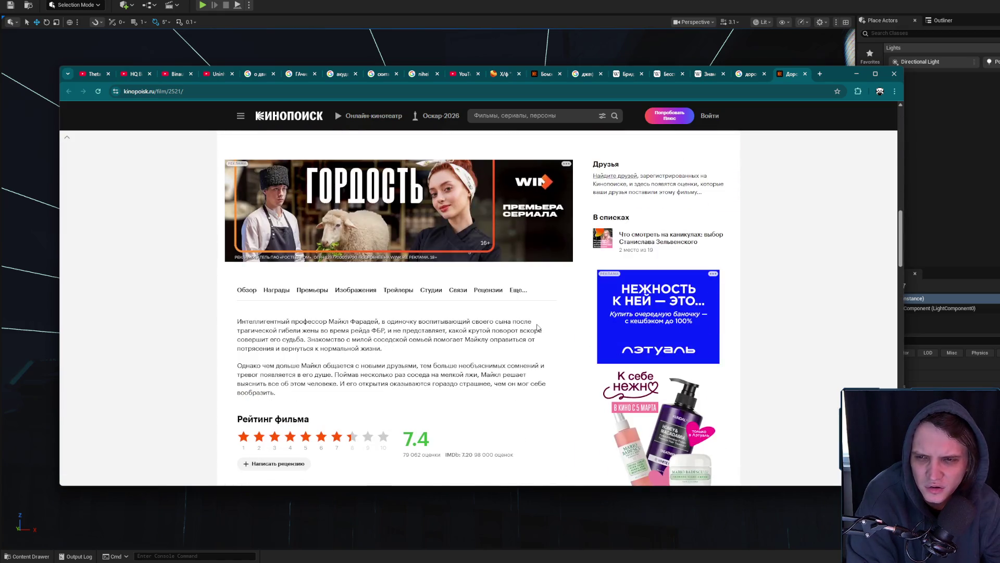
scroll(538, 327, down, 6)
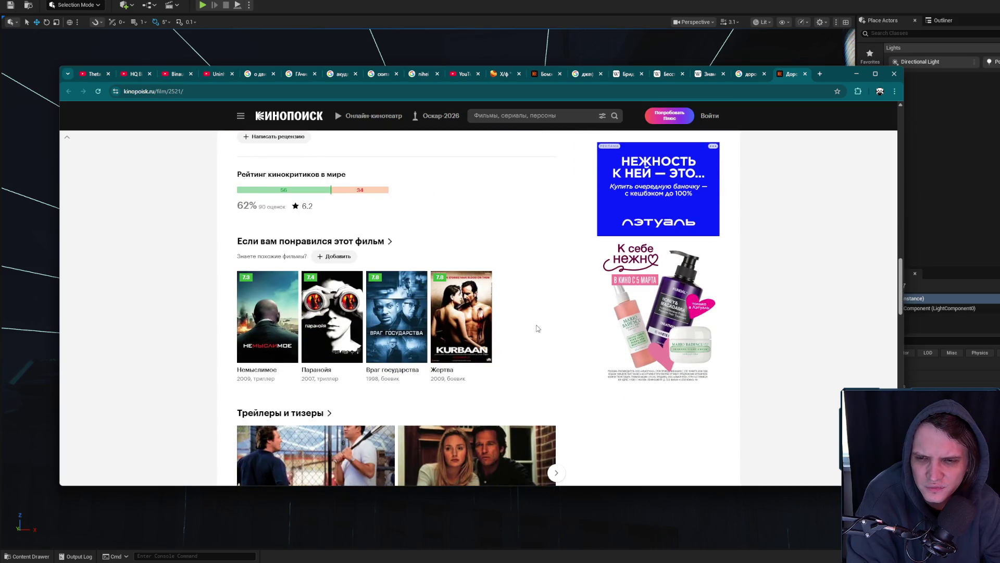
middle_click(397, 313)
click(789, 74)
scroll(547, 219, down, 3)
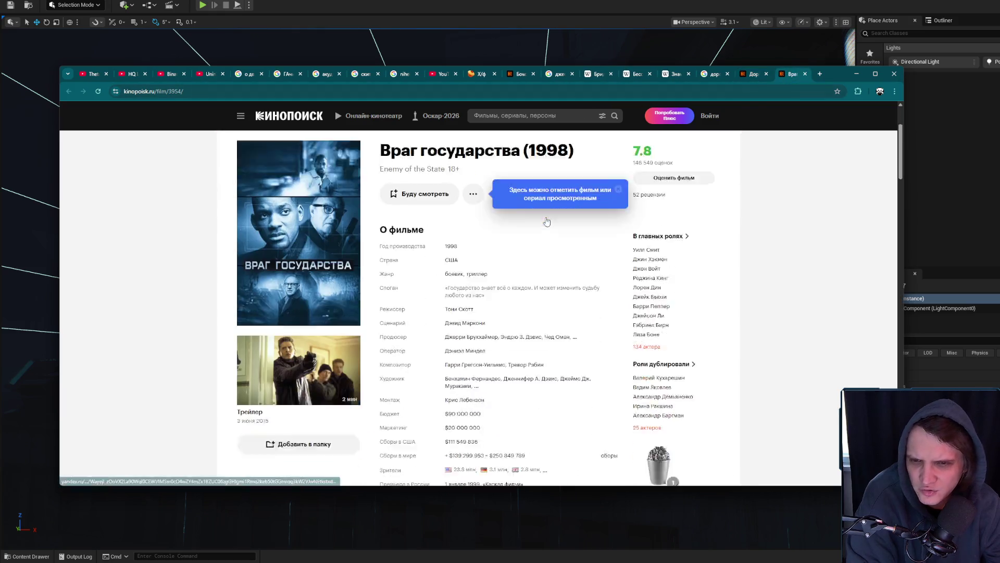
Browse the Постеры gallery, enlarging one poster and then closing it
click(321, 236)
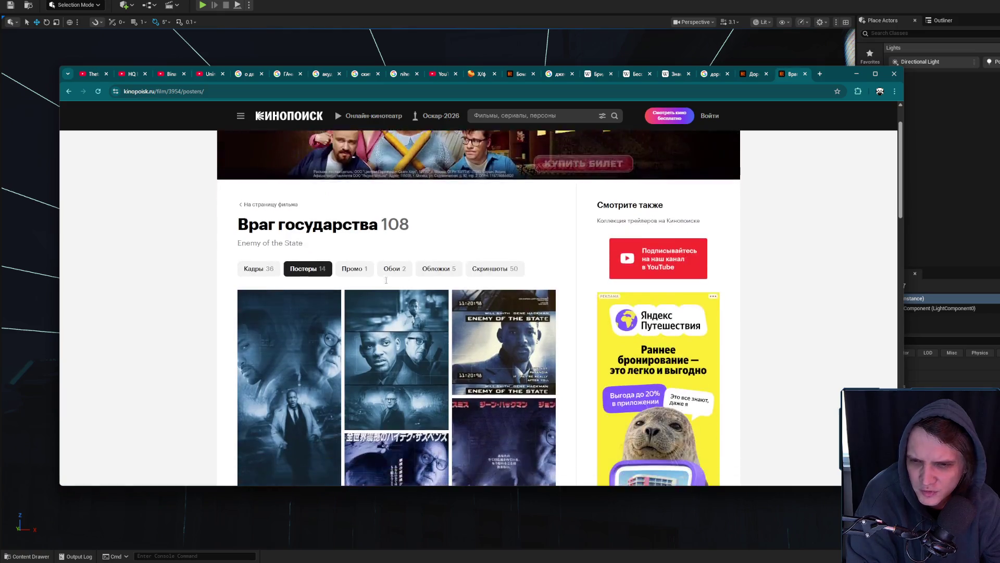
click(397, 313)
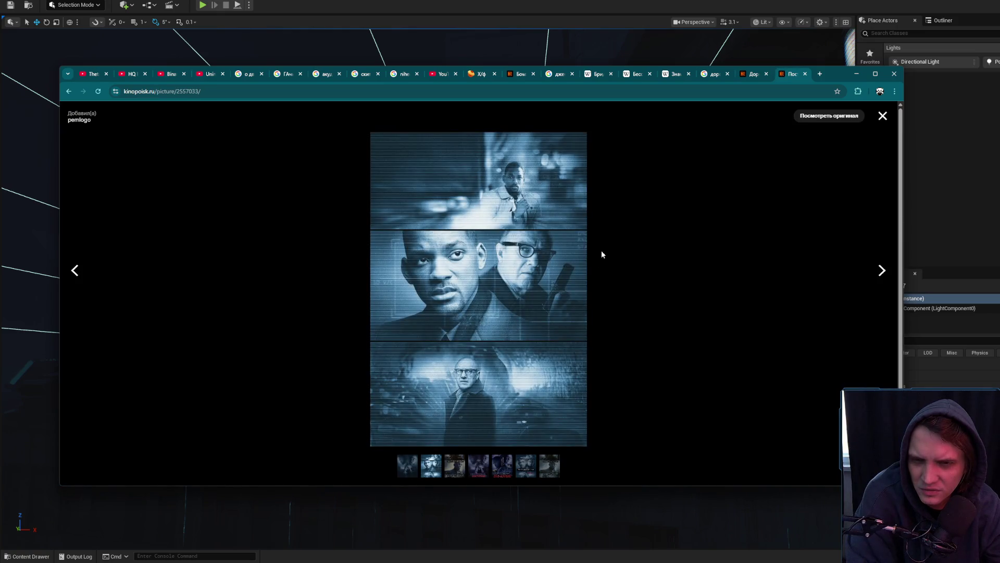
click(883, 115)
scroll(596, 270, down, 10)
scroll(469, 312, down, 3)
scroll(345, 347, up, 3)
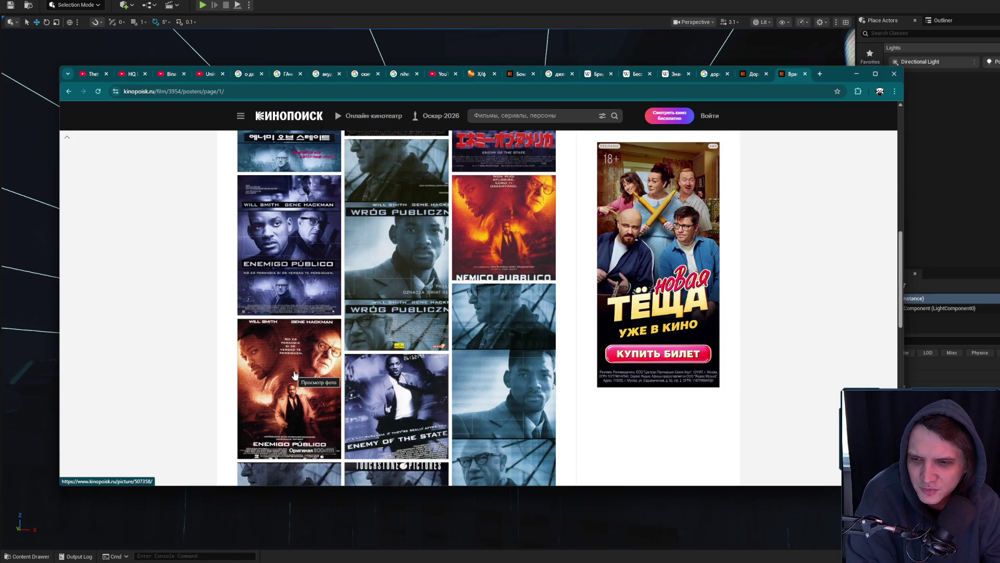
scroll(294, 375, down, 5)
scroll(399, 371, up, 10)
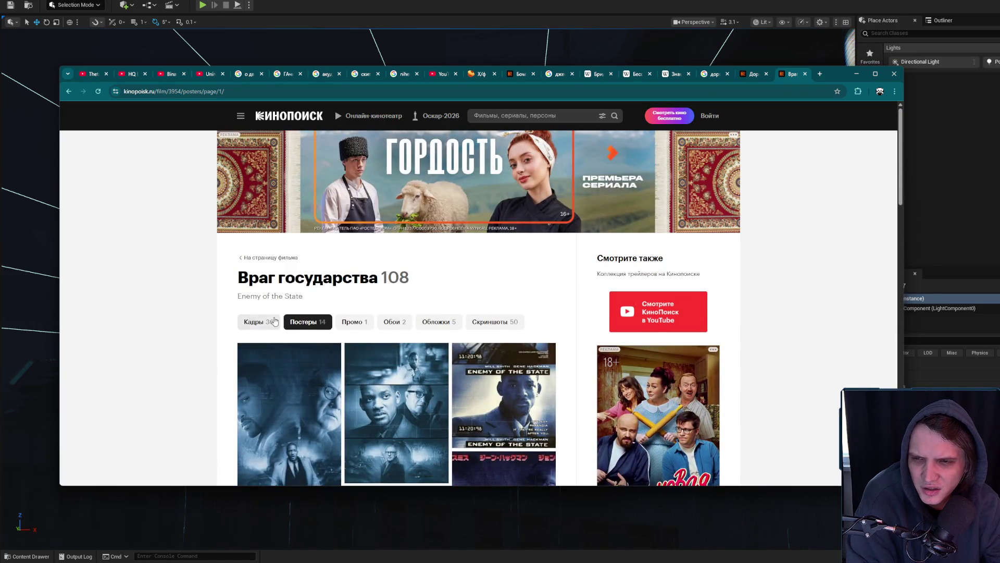
Switch to the Кадры gallery and view the first still enlarged, then close it
click(255, 322)
scroll(292, 250, down, 4)
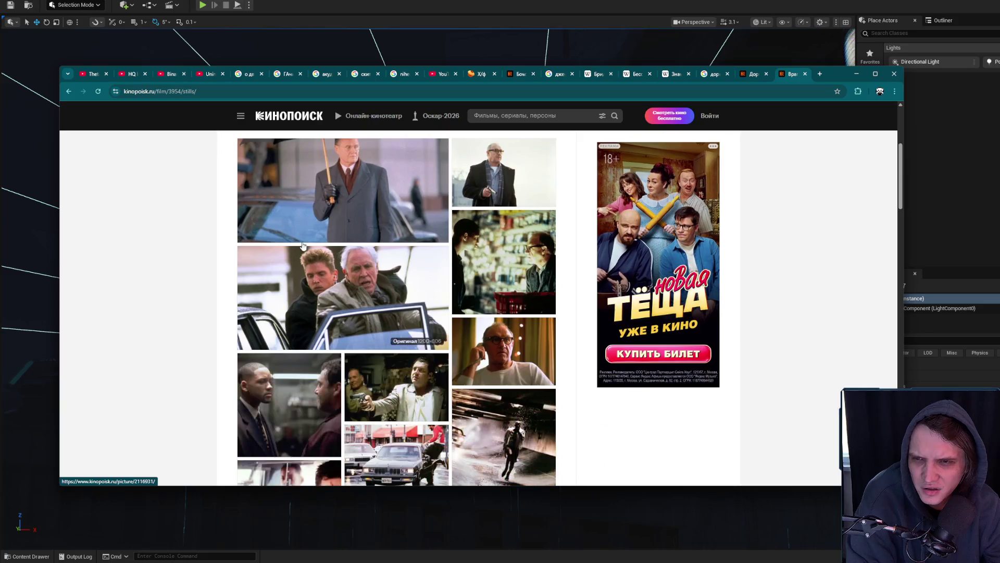
click(335, 210)
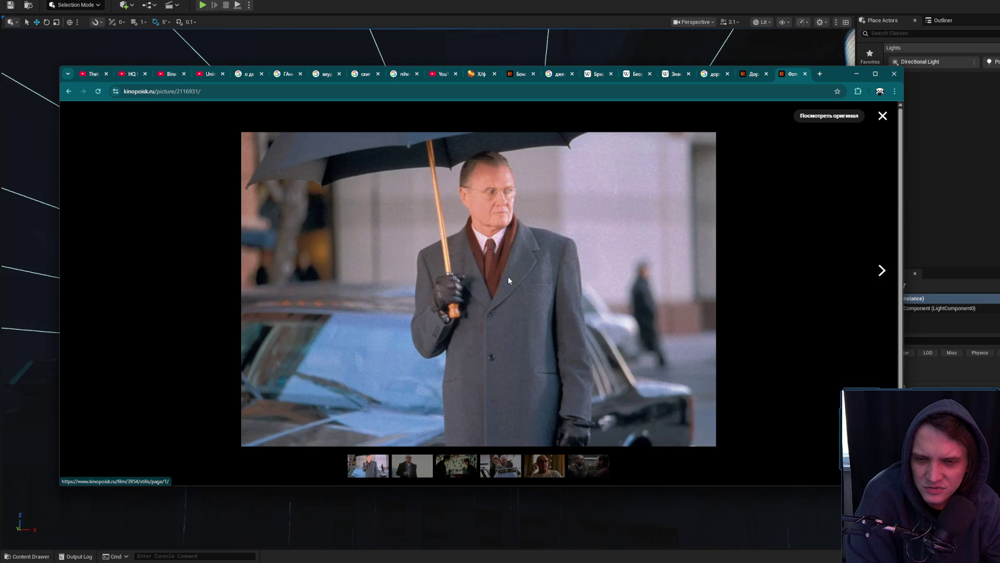
click(883, 118)
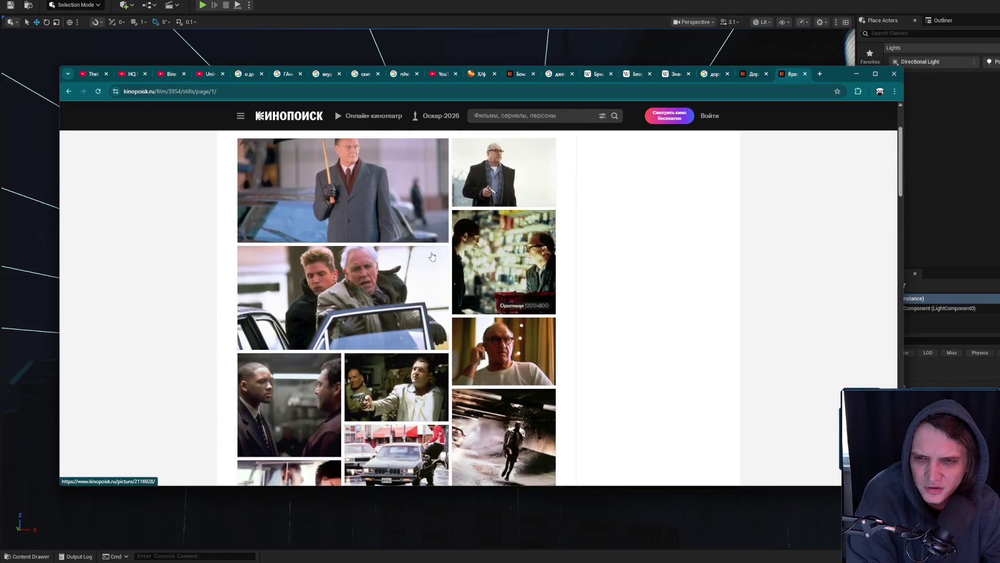
scroll(312, 183, up, 3)
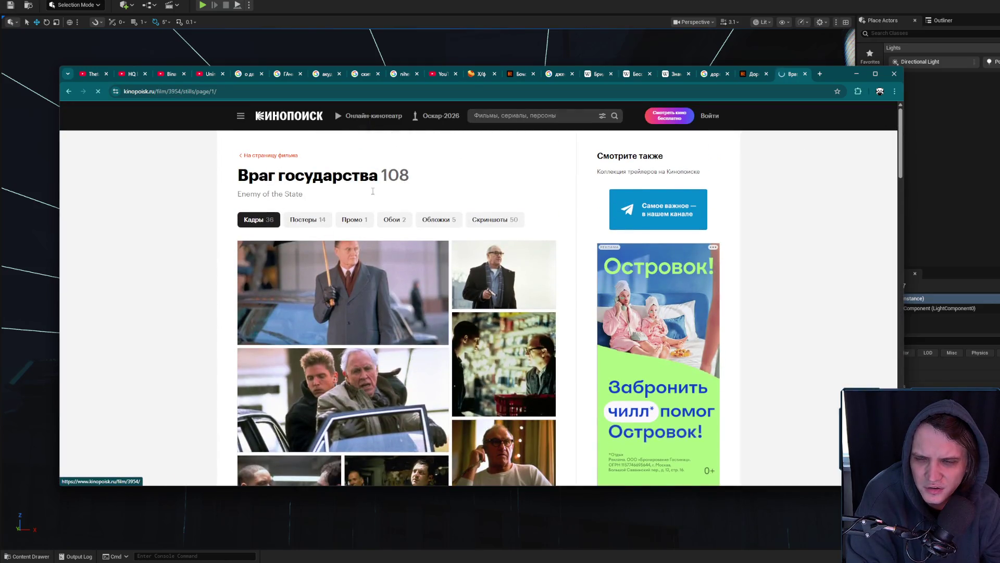
scroll(521, 260, down, 2)
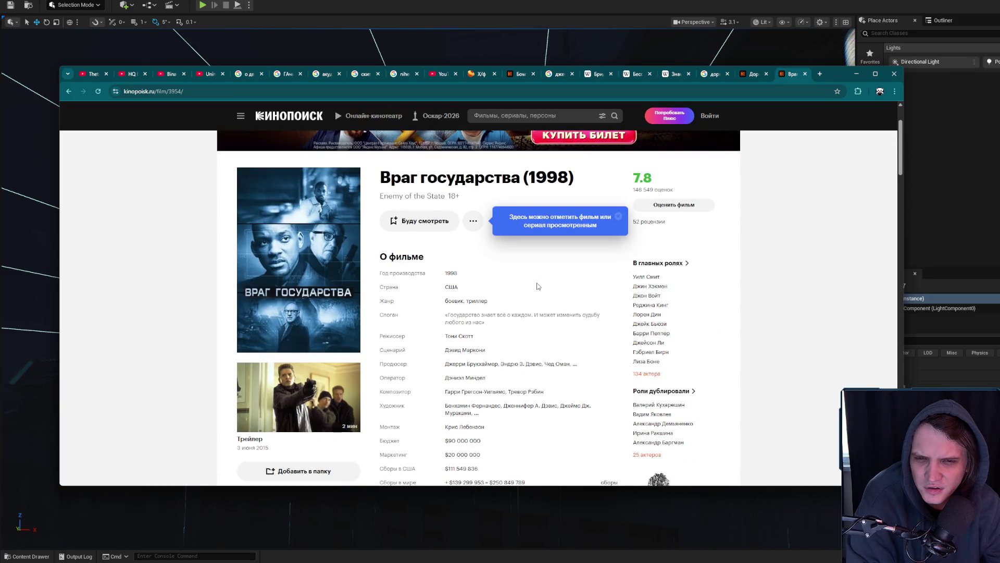
Open an actor from the «Враг государства» cast list in a new tab, then close it
drag(615, 335, 636, 342)
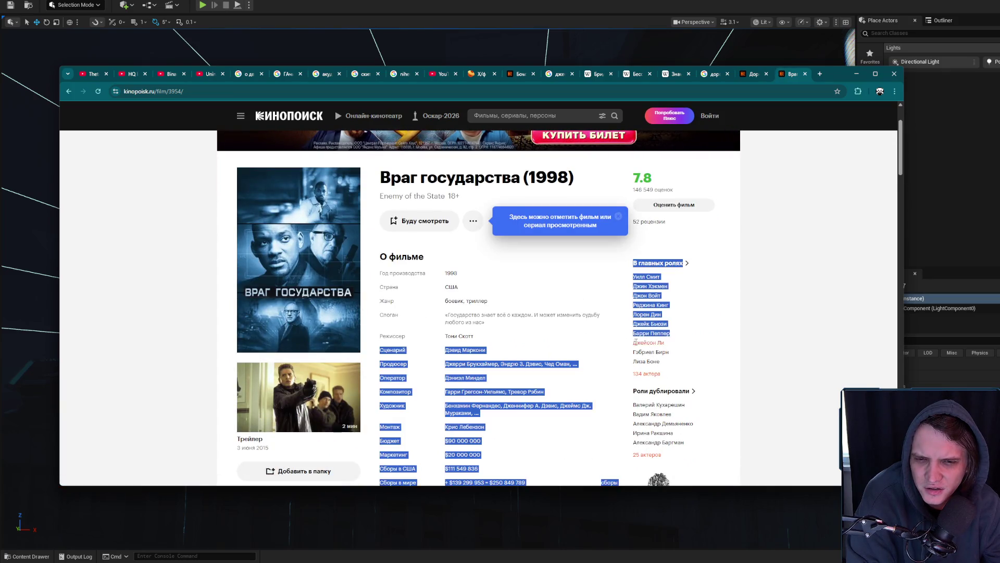
click(699, 336)
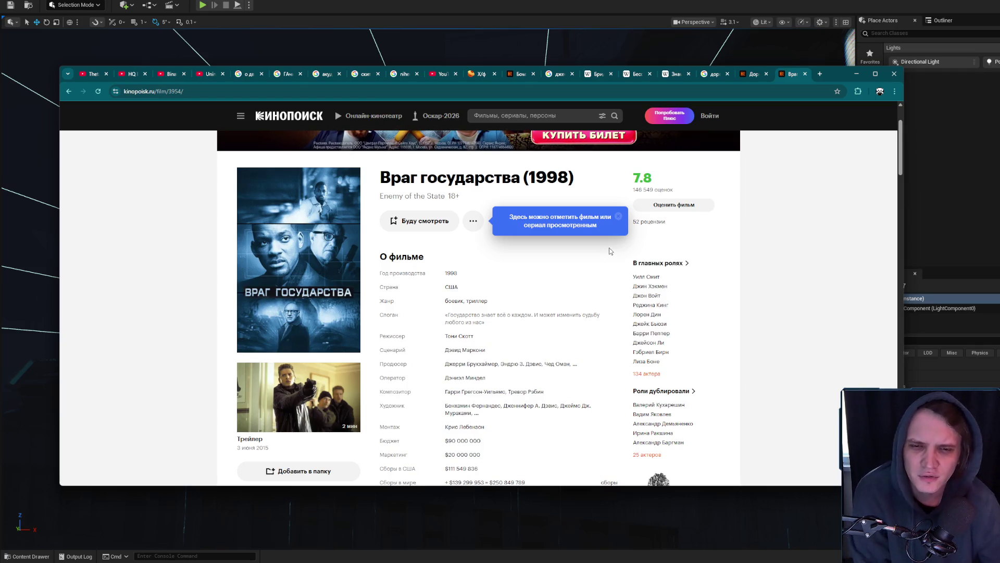
mouse_move(664, 314)
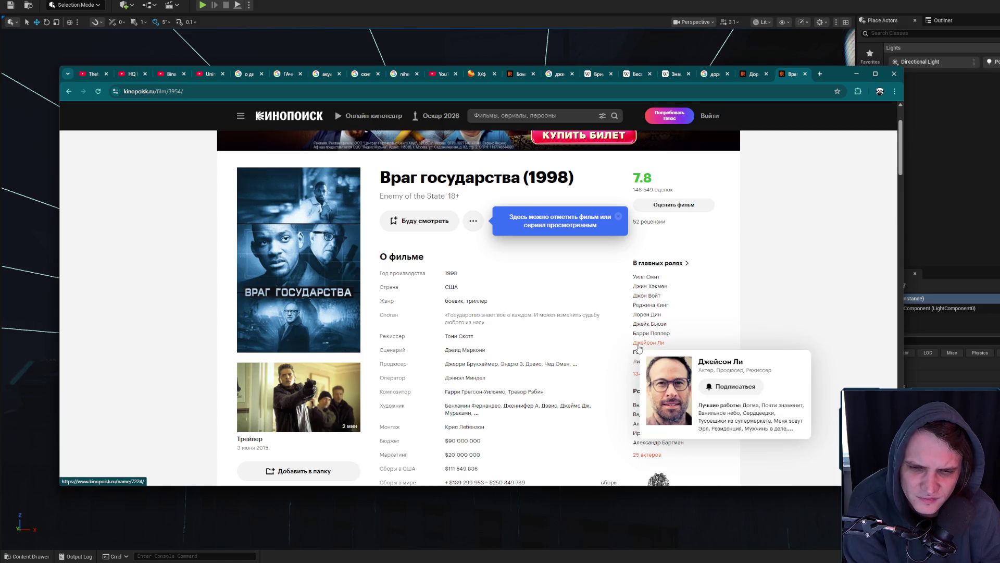
middle_click(636, 356)
click(787, 76)
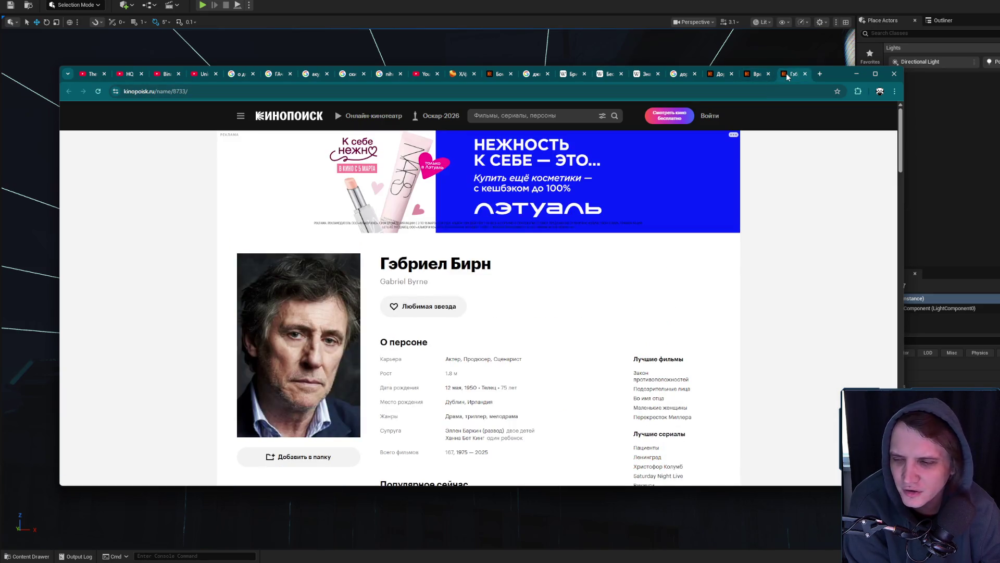
key(ctrl+w)
Scroll through the film details, switch to the Дорога на Арлингтон page, then minimize Chrome
scroll(344, 364, down, 4)
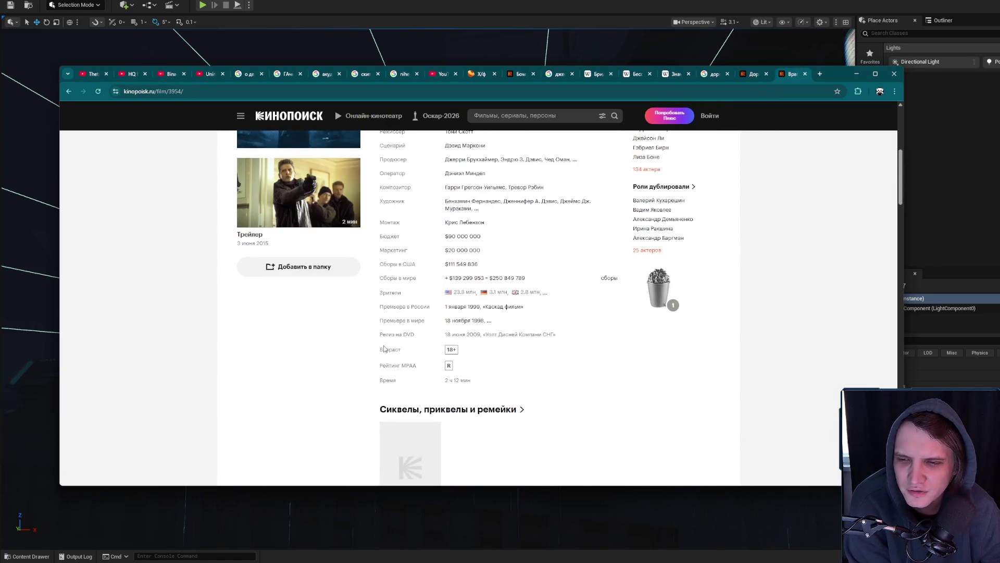
scroll(392, 346, down, 9)
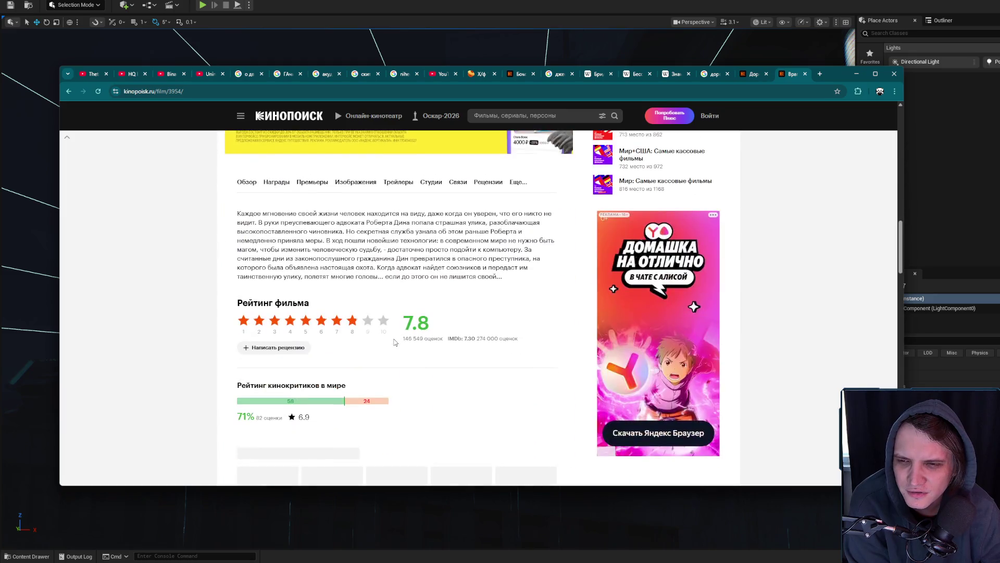
scroll(394, 342, down, 7)
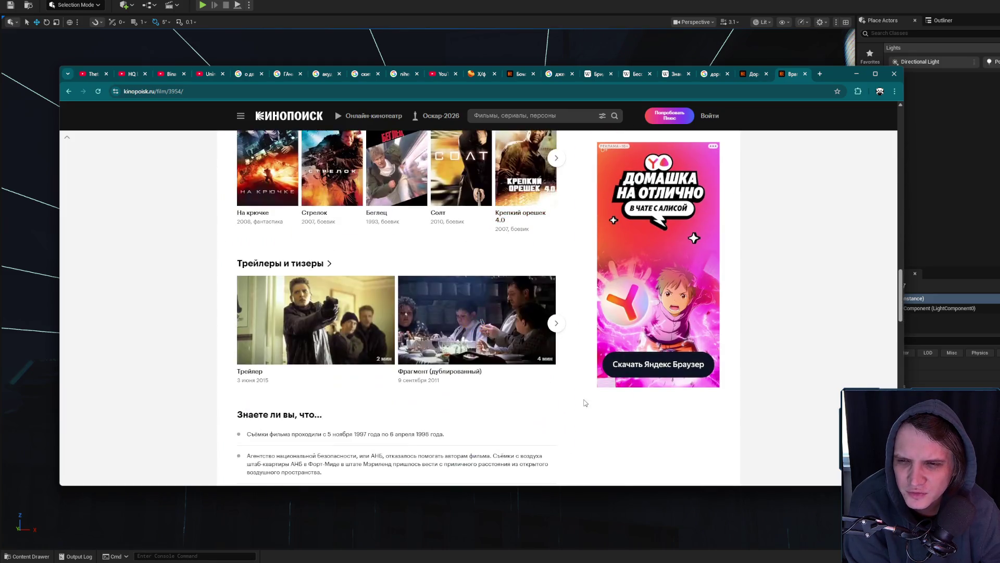
scroll(582, 413, down, 2)
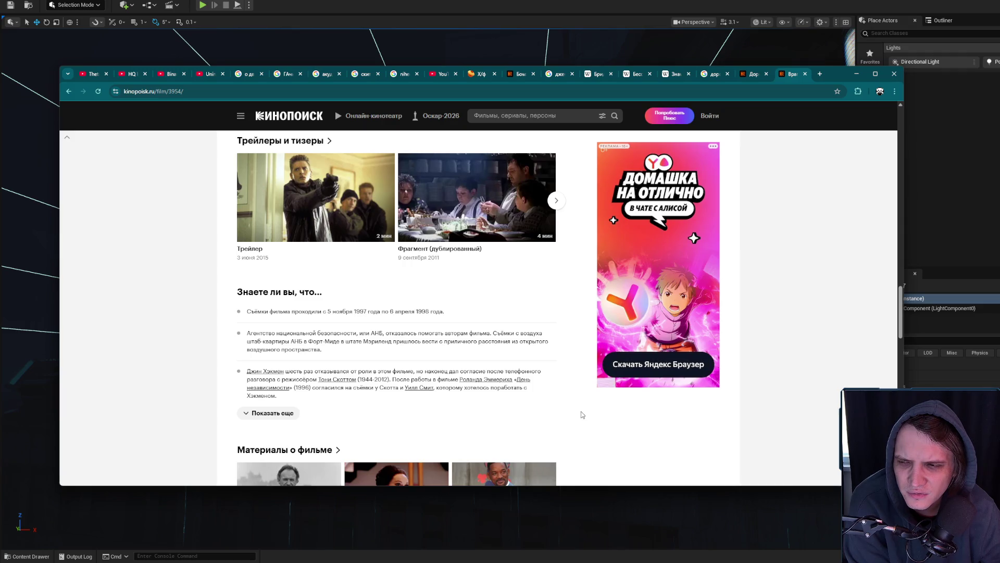
scroll(582, 414, up, 10)
click(748, 75)
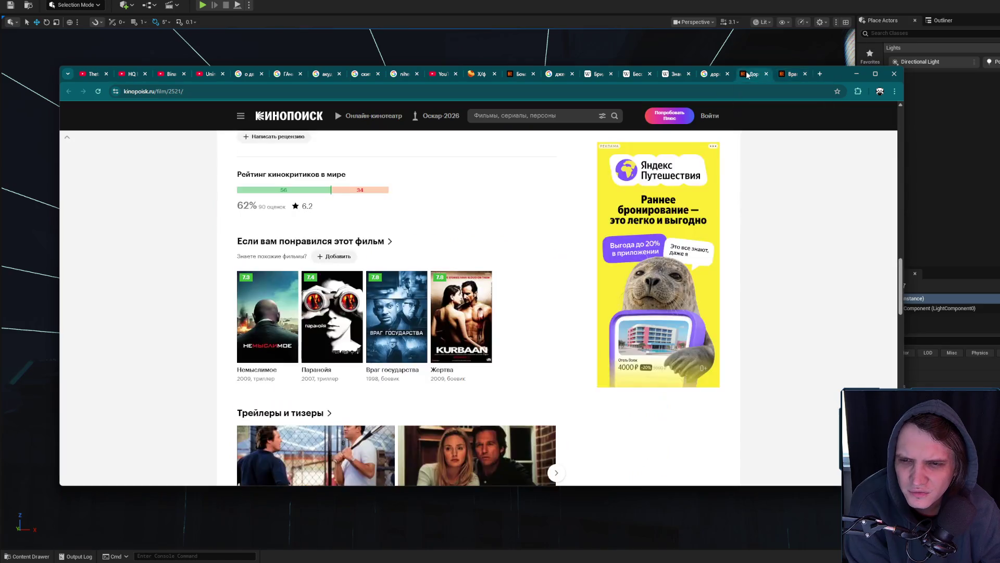
scroll(628, 230, down, 2)
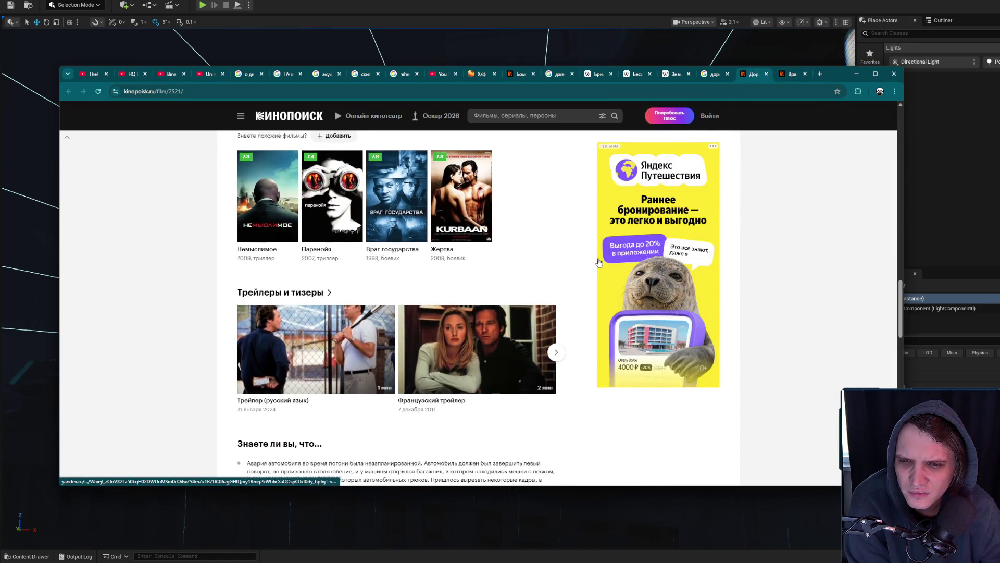
scroll(599, 261, up, 7)
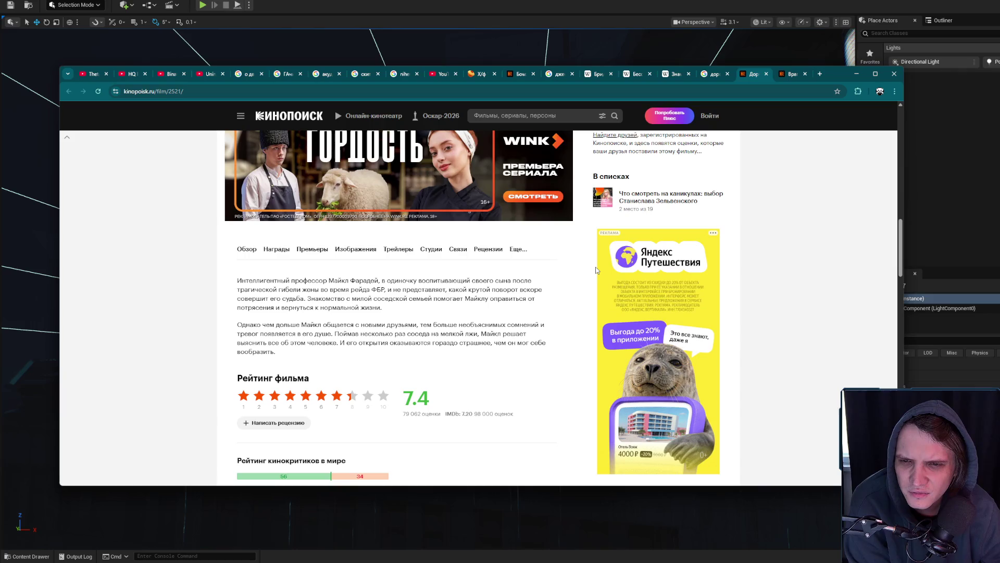
scroll(597, 270, up, 10)
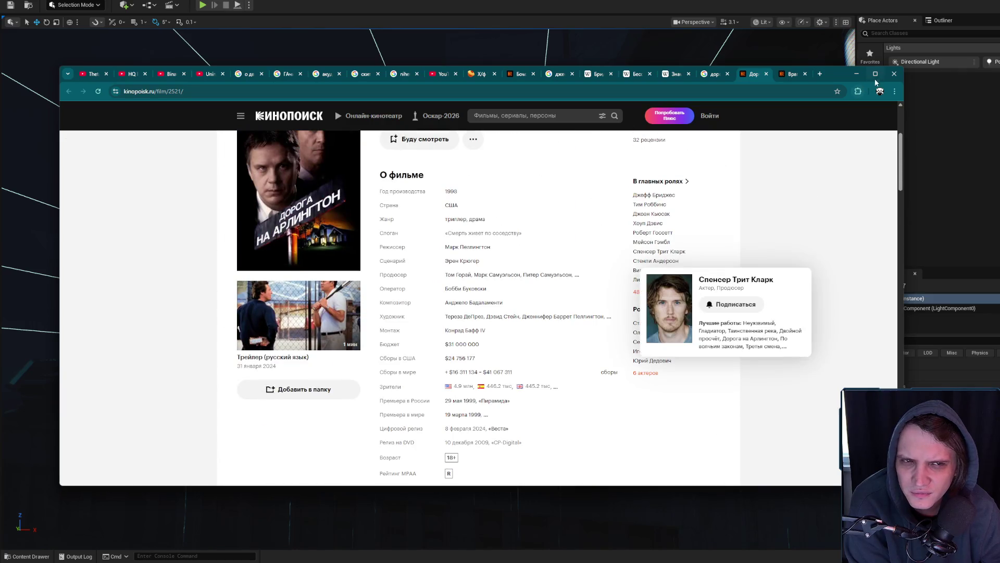
click(857, 74)
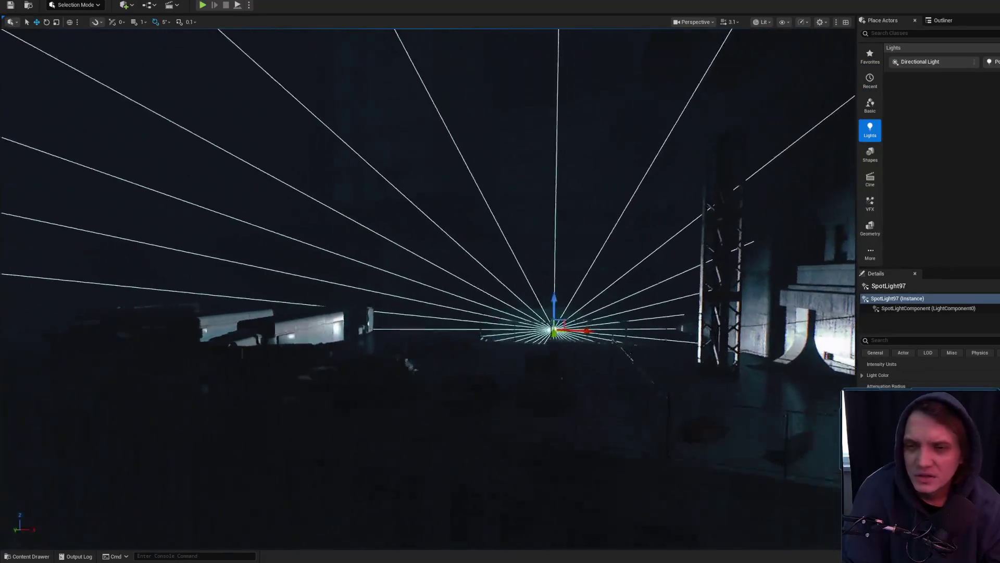
Fly the viewport to the building's right side and frame SpotLight97 among the pipes
scroll(427, 287, up, 2)
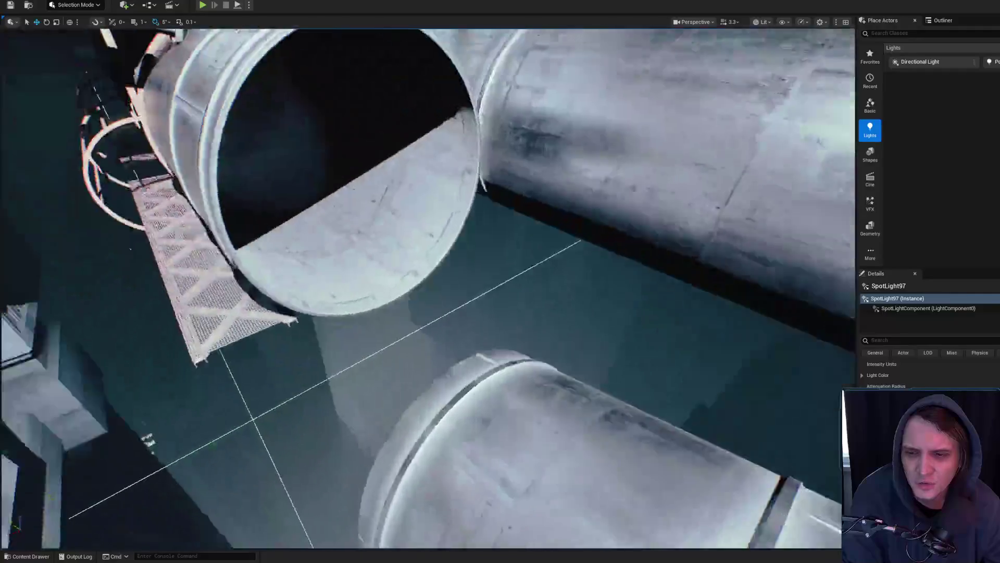
scroll(469, 380, up, 3)
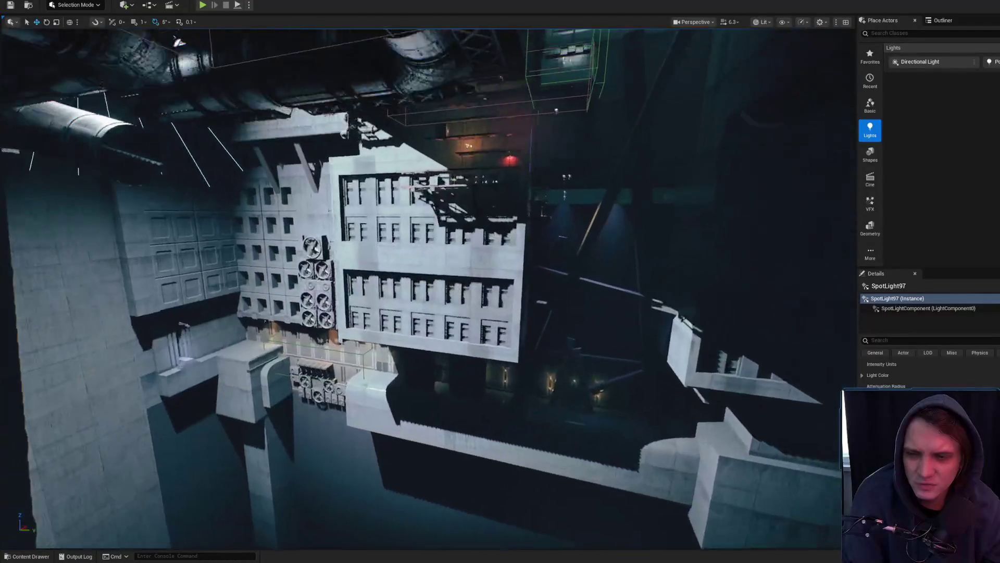
drag(675, 314, 675, 314)
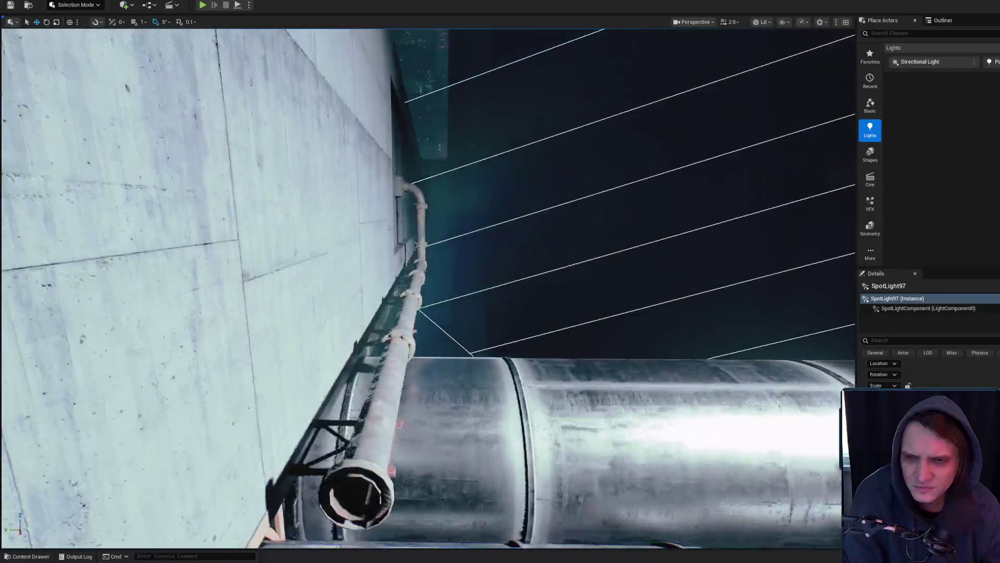
scroll(428, 287, down, 2)
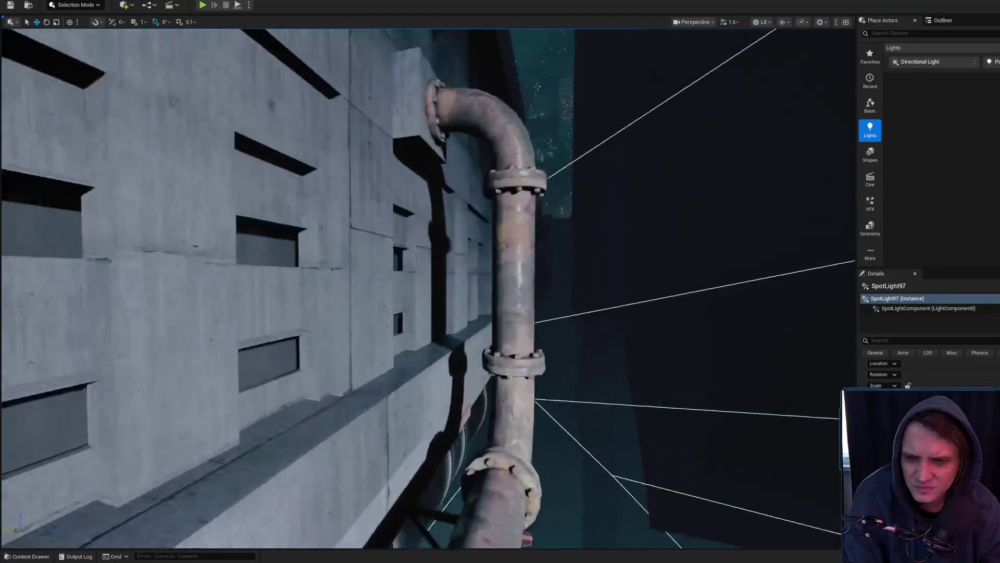
key(f)
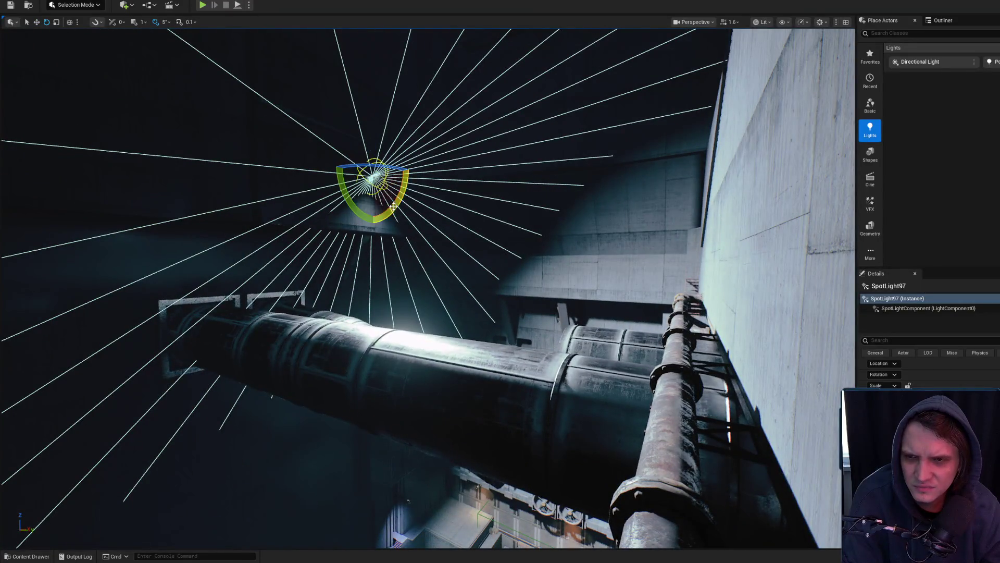
scroll(649, 254, up, 2)
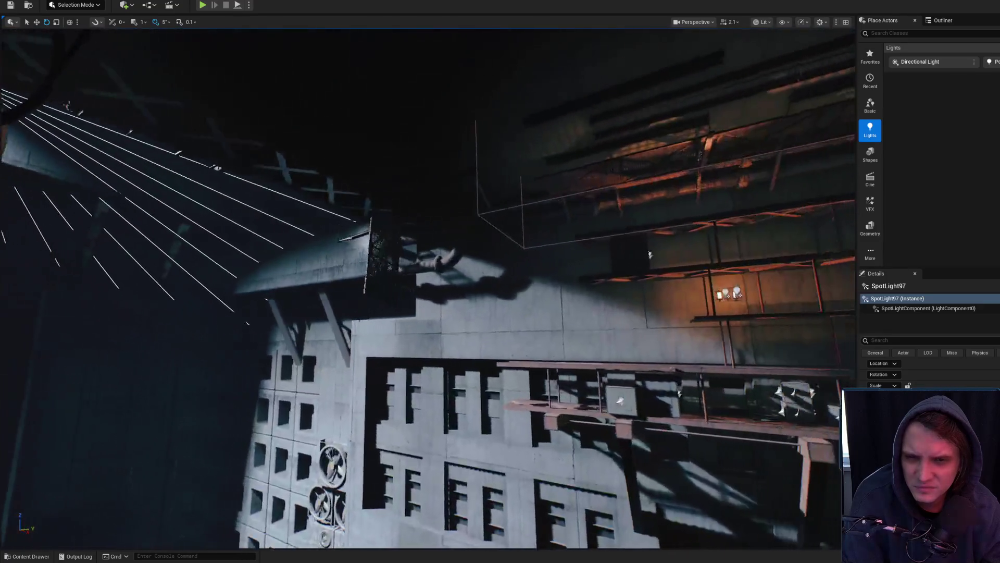
mouse_move(649, 254)
mouse_down()
mouse_move(633, 340)
mouse_move(510, 329)
mouse_up()
mouse_move(419, 216)
mouse_down()
mouse_move(354, 234)
mouse_move(334, 221)
mouse_move(156, 219)
mouse_up()
scroll(266, 222, up, 2)
scroll(255, 219, up, 2)
scroll(230, 219, down, 2)
scroll(209, 219, down, 2)
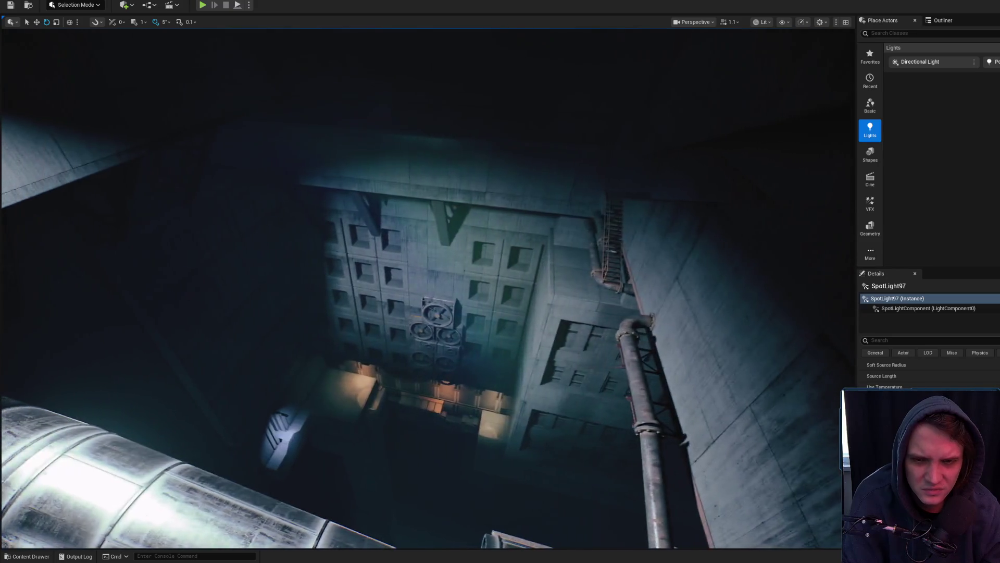
scroll(427, 287, up, 2)
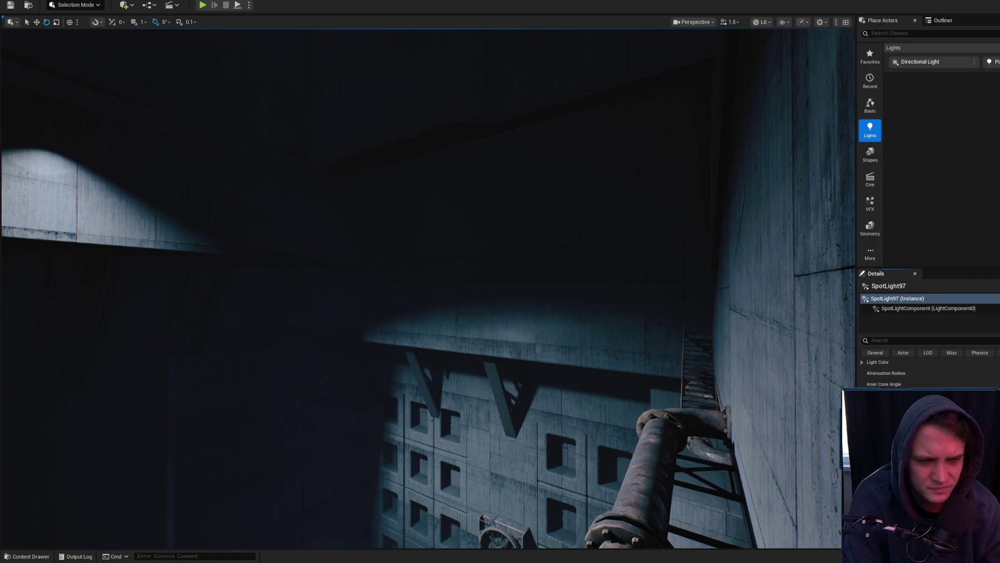
scroll(428, 287, down, 2)
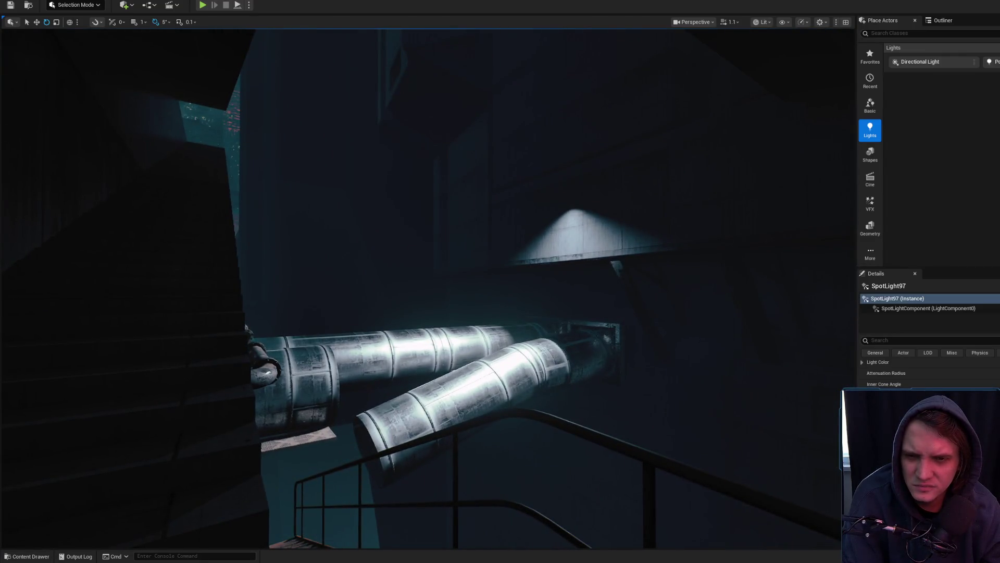
key(g)
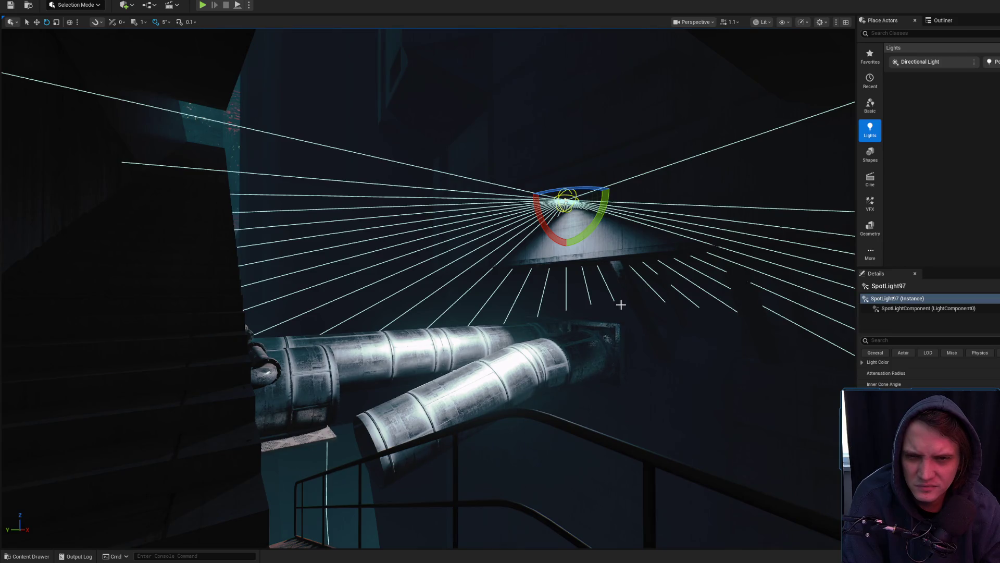
key(g)
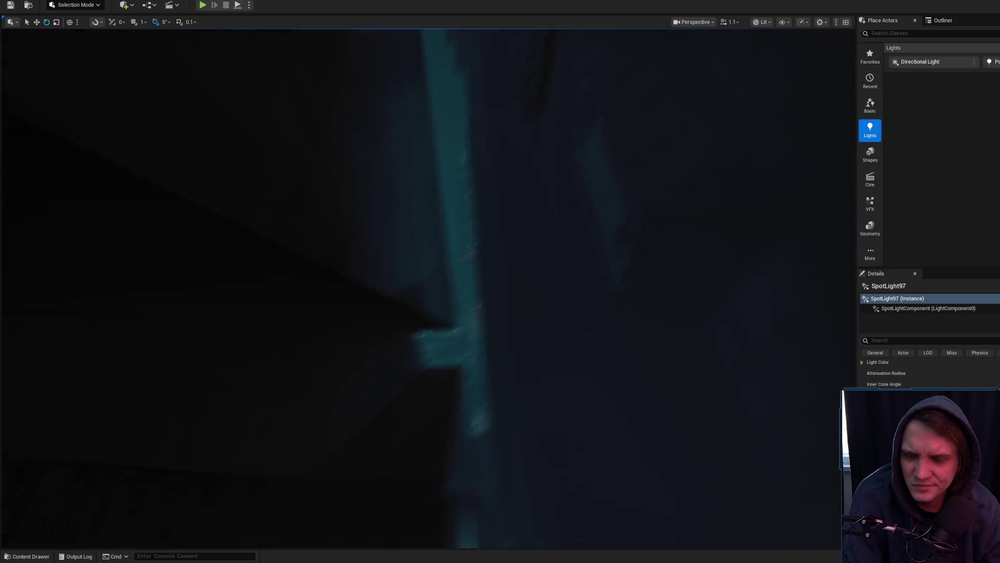
scroll(428, 287, up, 3)
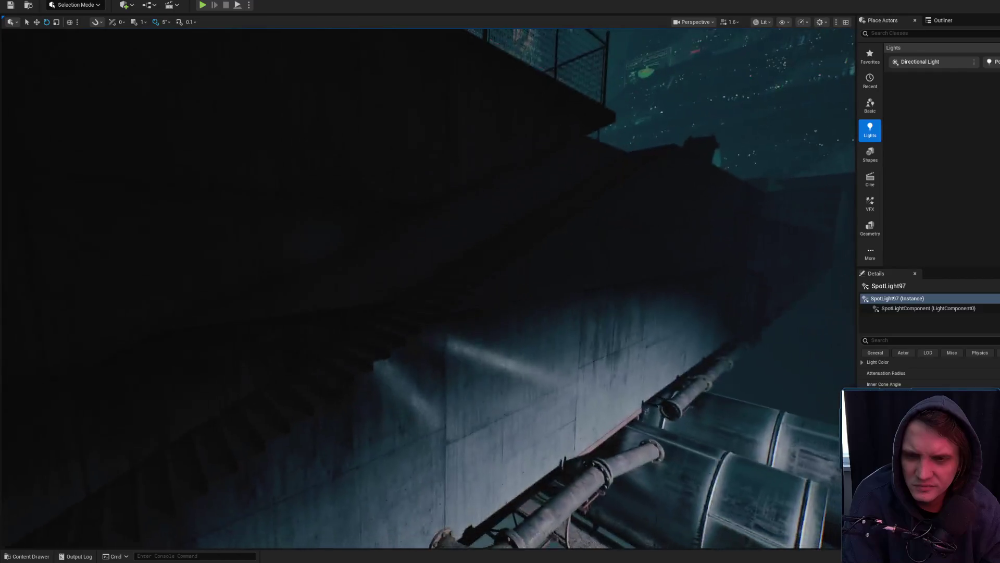
key(w)
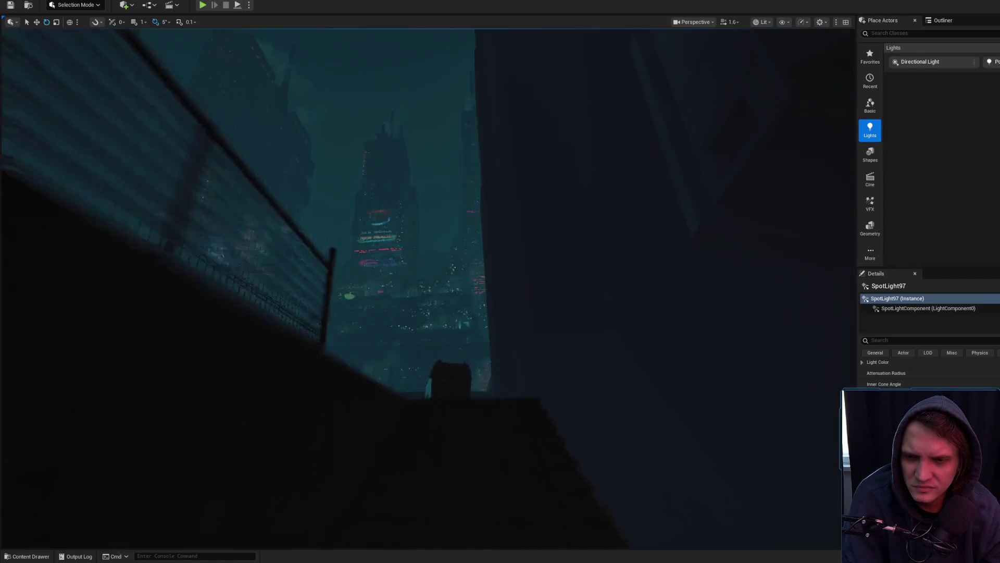
key(s)
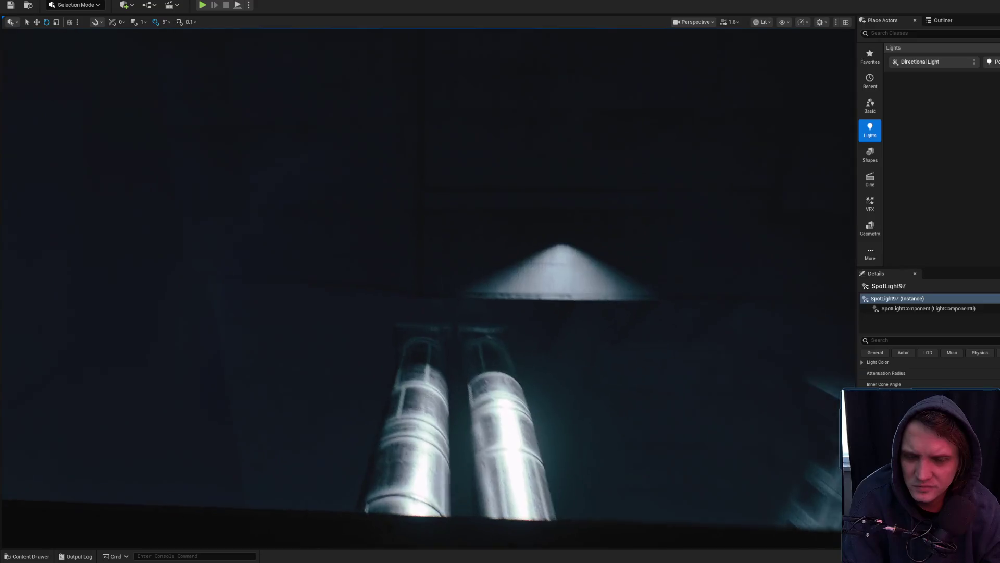
key(a)
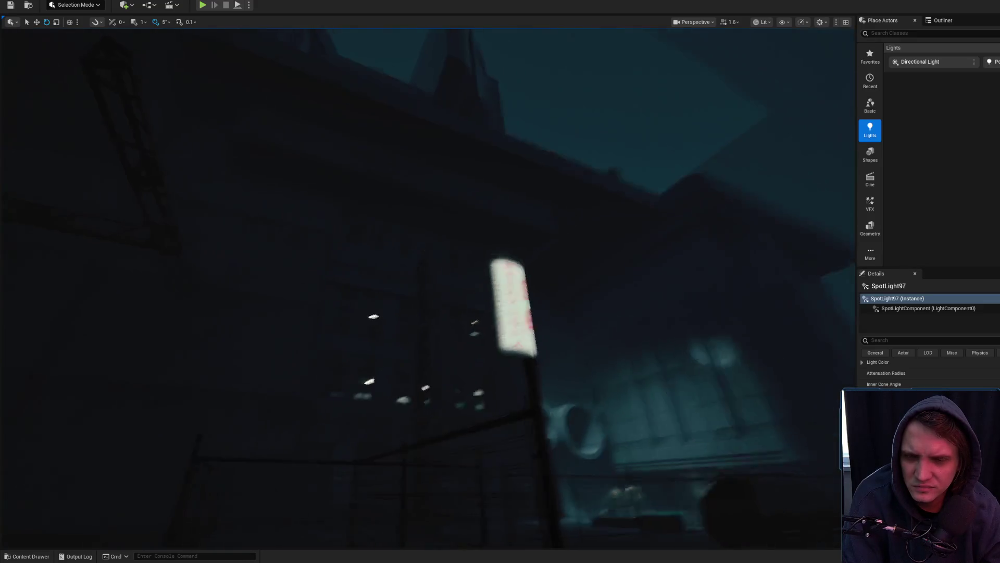
key(s)
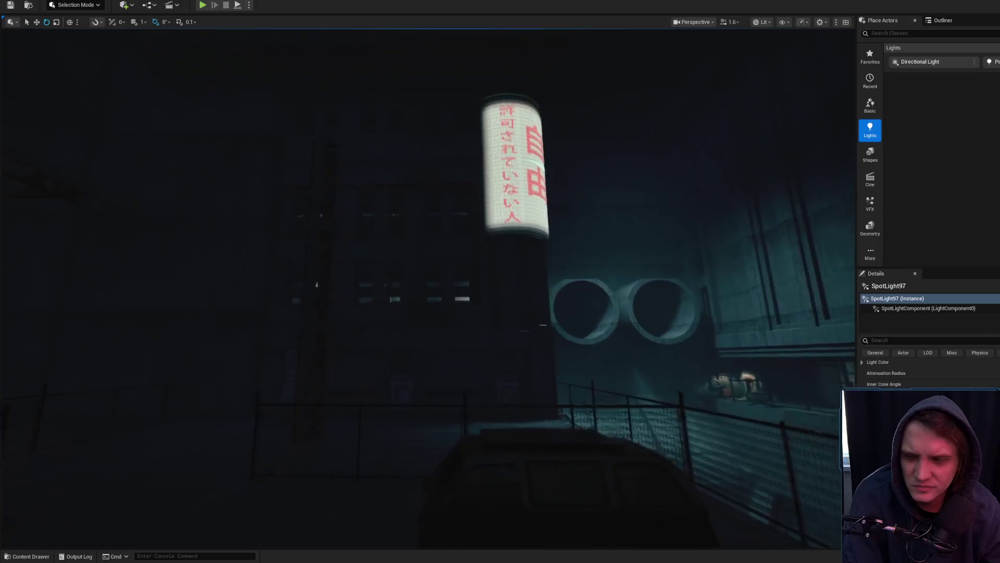
key(s)
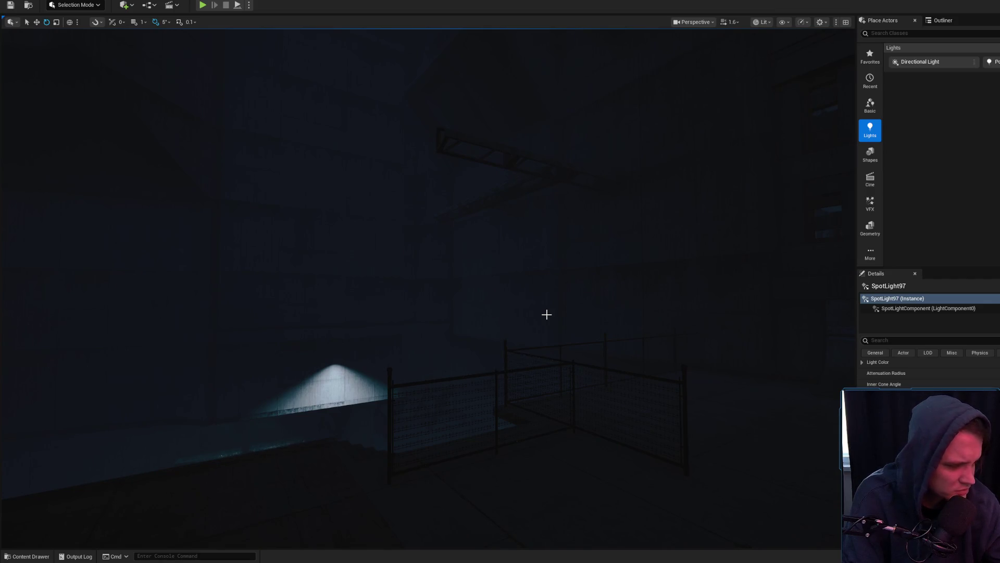
key(s)
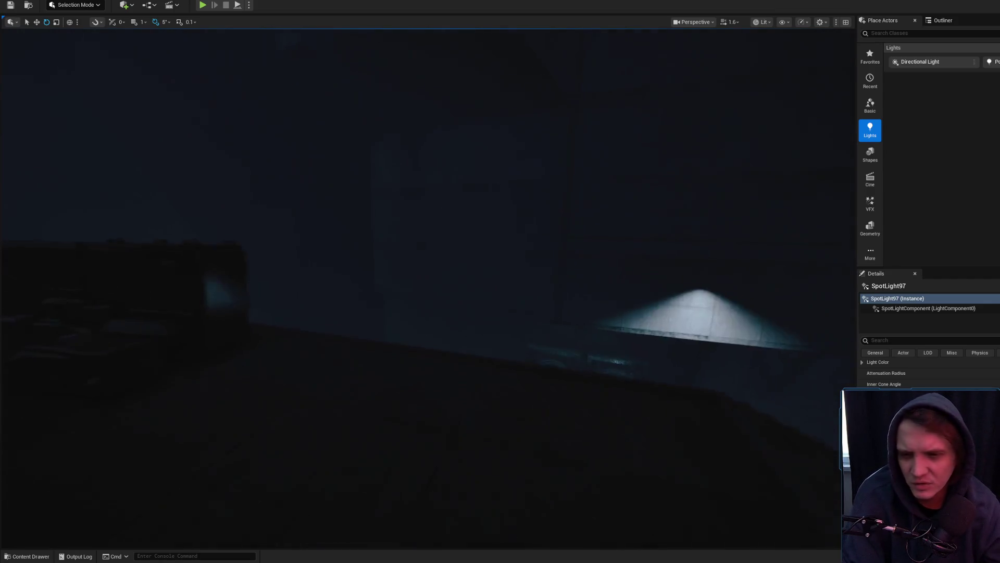
key(Escape)
drag(569, 314, 569, 313)
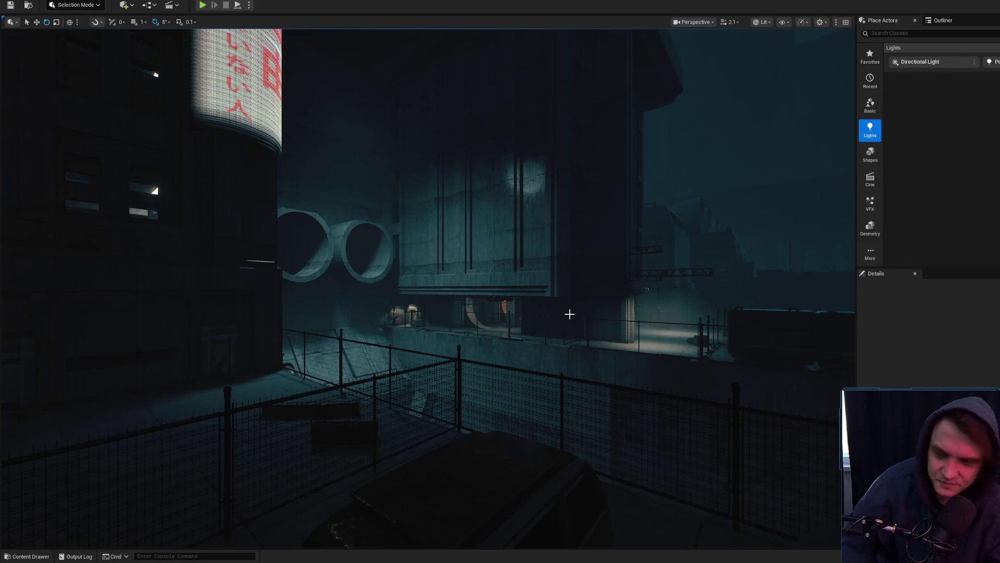
drag(570, 313, 511, 331)
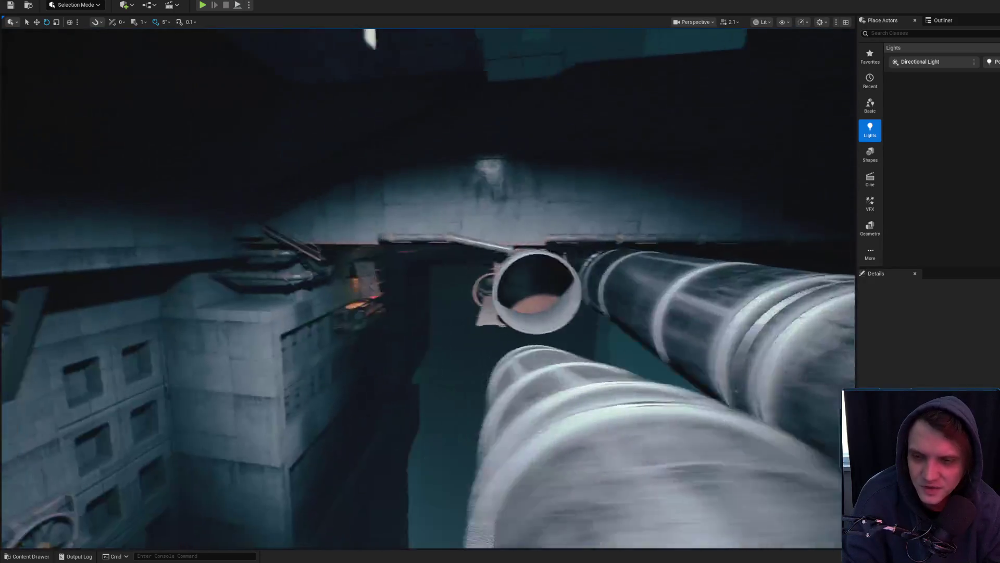
Select the Cube1820 concrete block under the pipes
scroll(427, 287, down, 2)
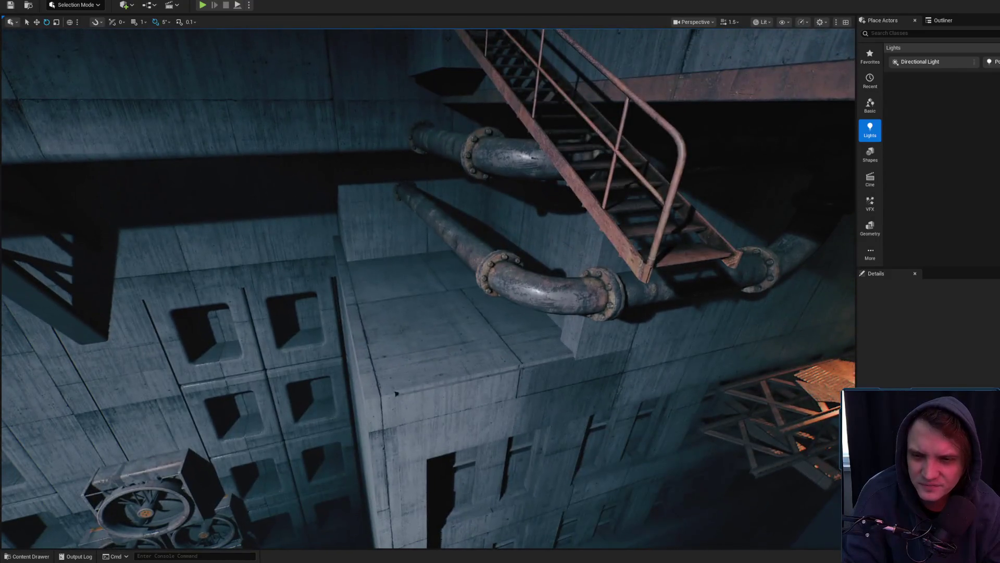
click(380, 313)
scroll(427, 287, down, 4)
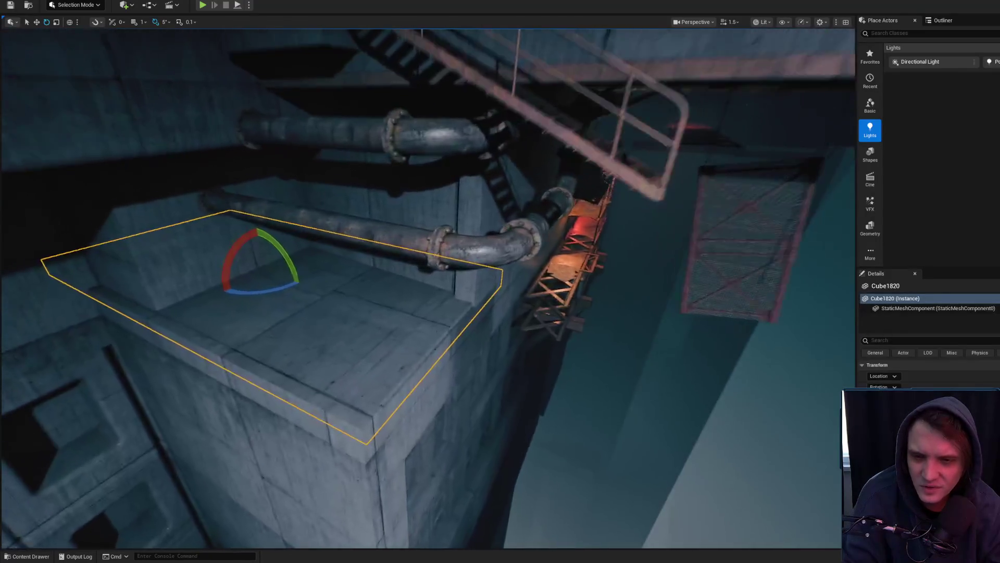
scroll(734, 395, up, 4)
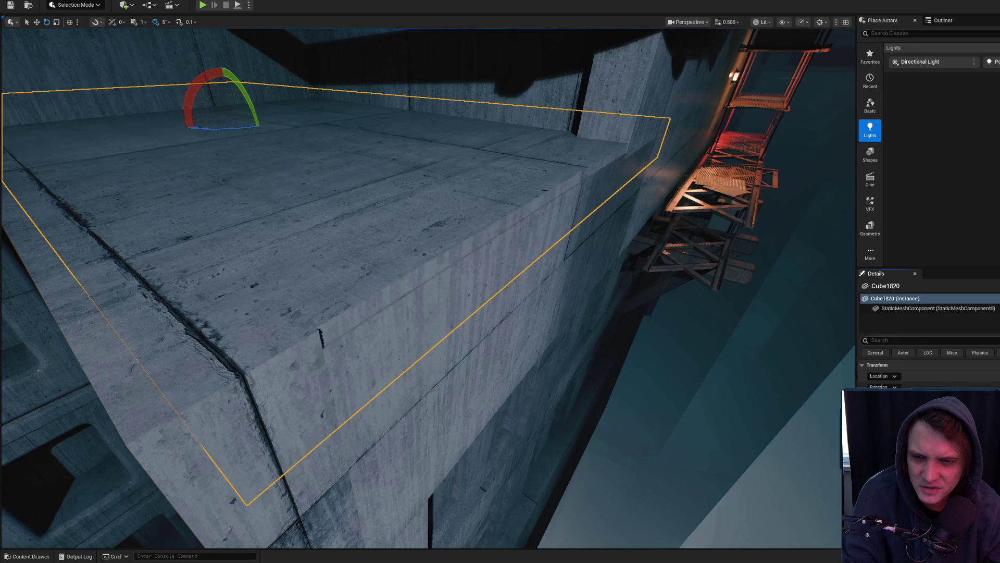
Turn the view along the block toward the stairs and select the SM_House15 wall slab
right_click(534, 309)
scroll(427, 286, up, 1)
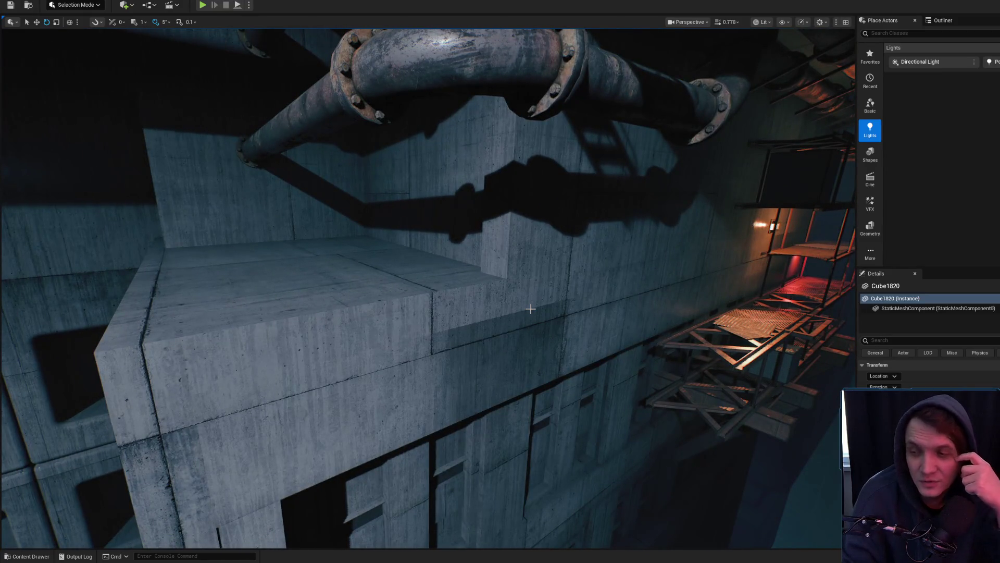
scroll(530, 308, down, 1)
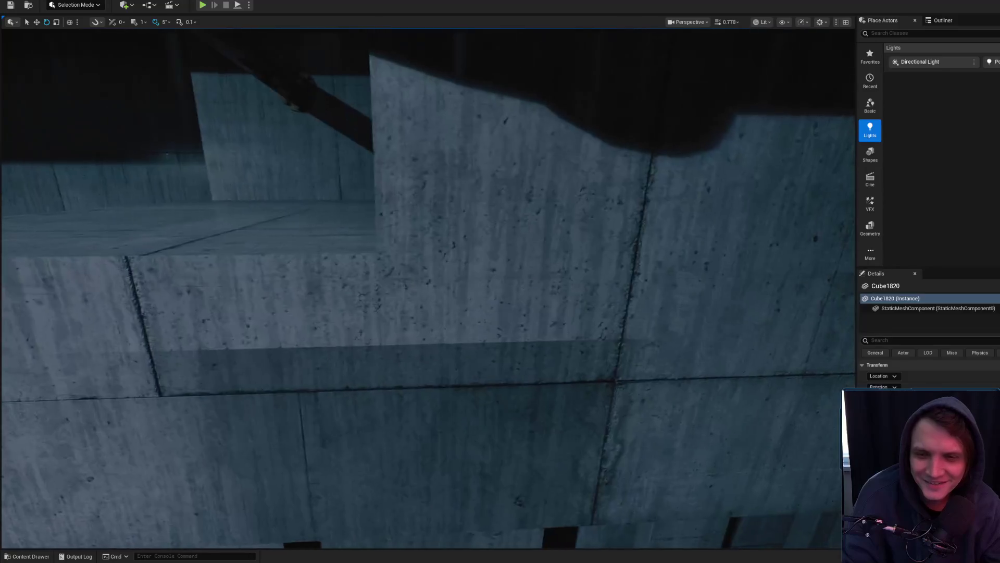
scroll(421, 284, down, 1)
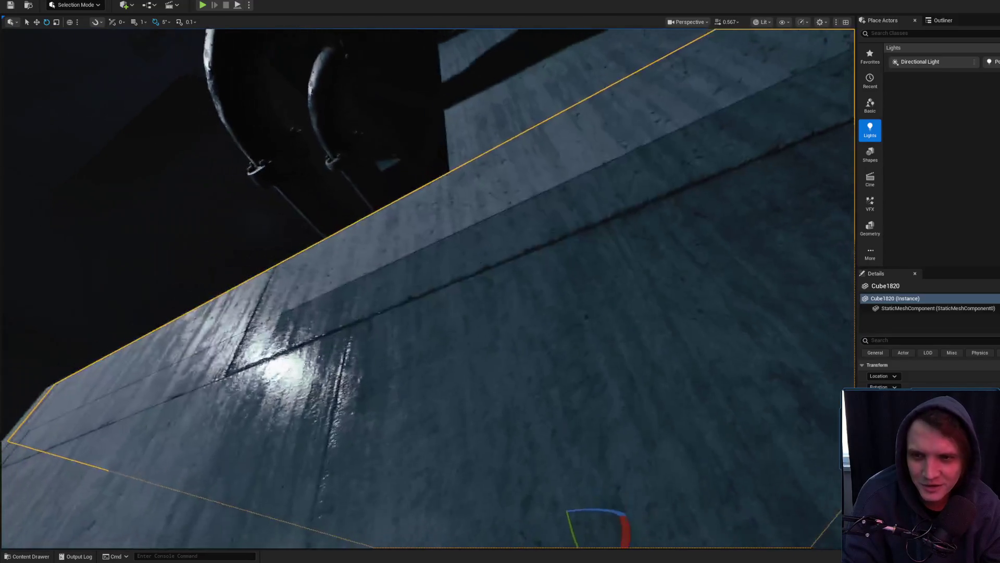
scroll(421, 284, up, 4)
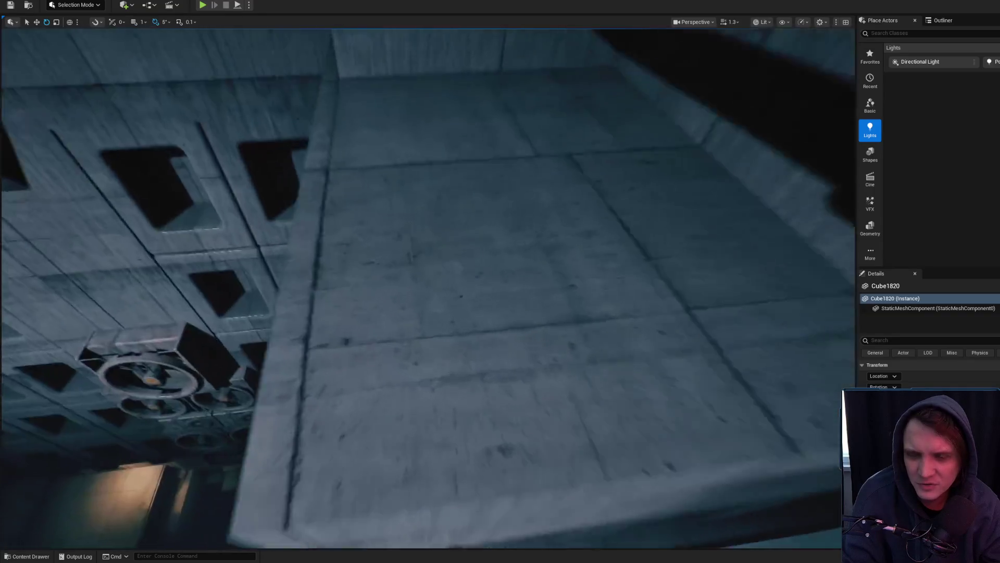
scroll(421, 285, up, 1)
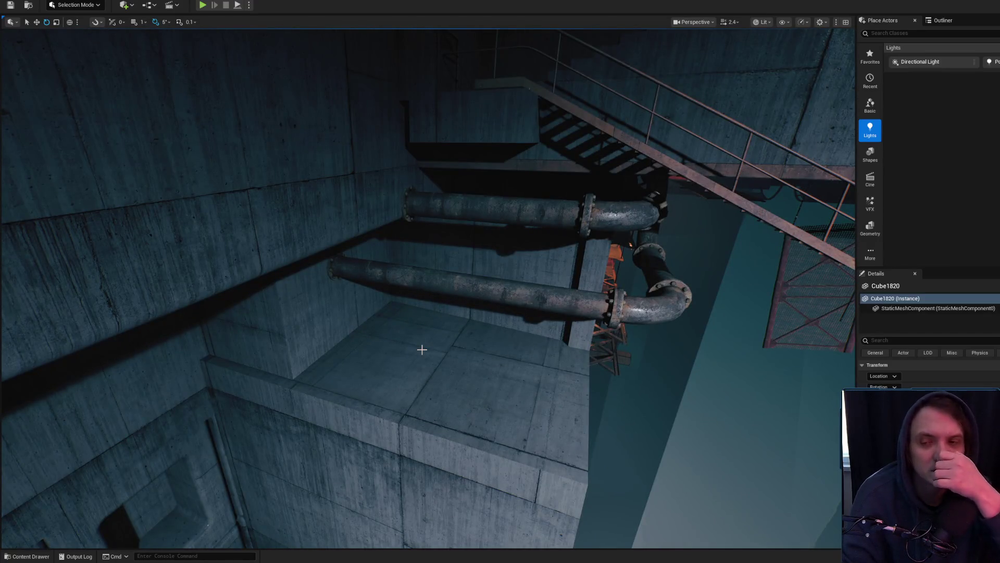
click(293, 223)
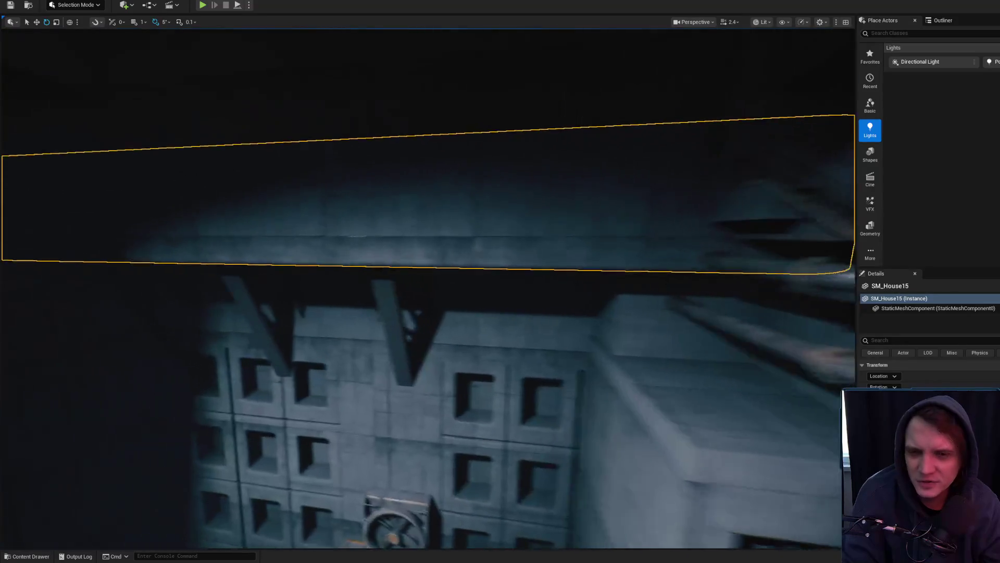
Scale the SM_House15 wall slab down in height and switch the viewport to Unlit
key(r)
drag(55, 193, 65, 198)
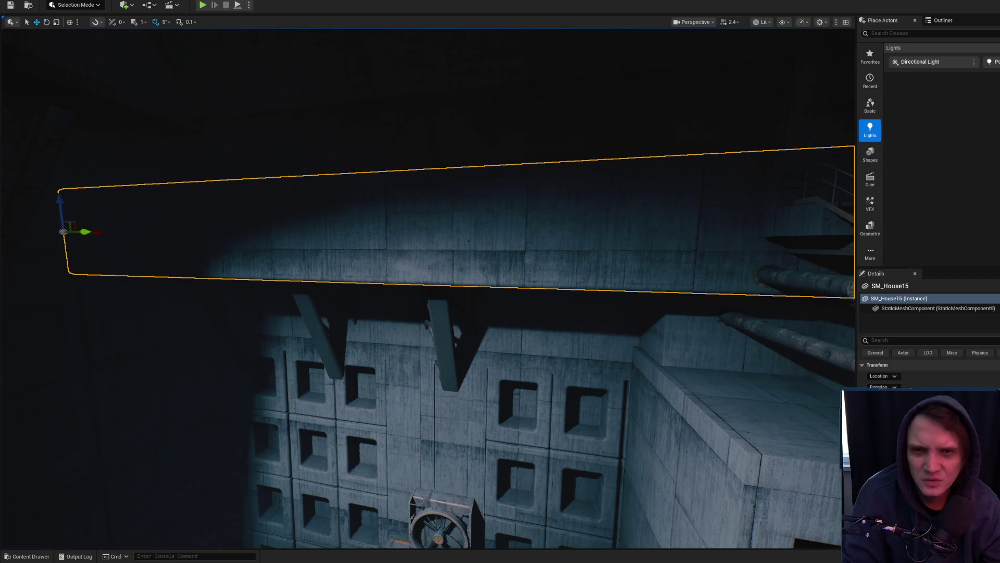
click(764, 21)
click(771, 63)
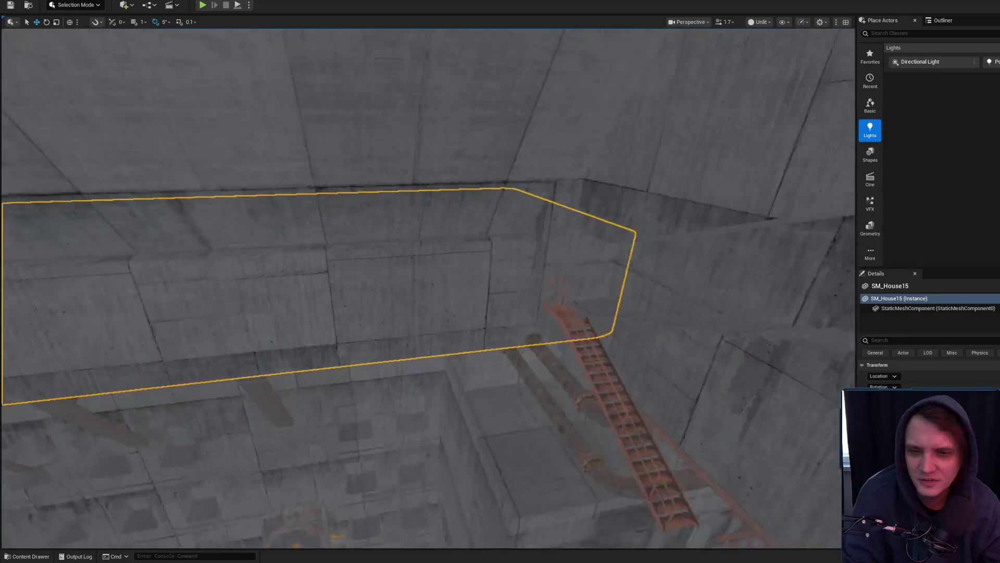
Switch from the scale tool to the move tool and restore the Lit view mode
key(r)
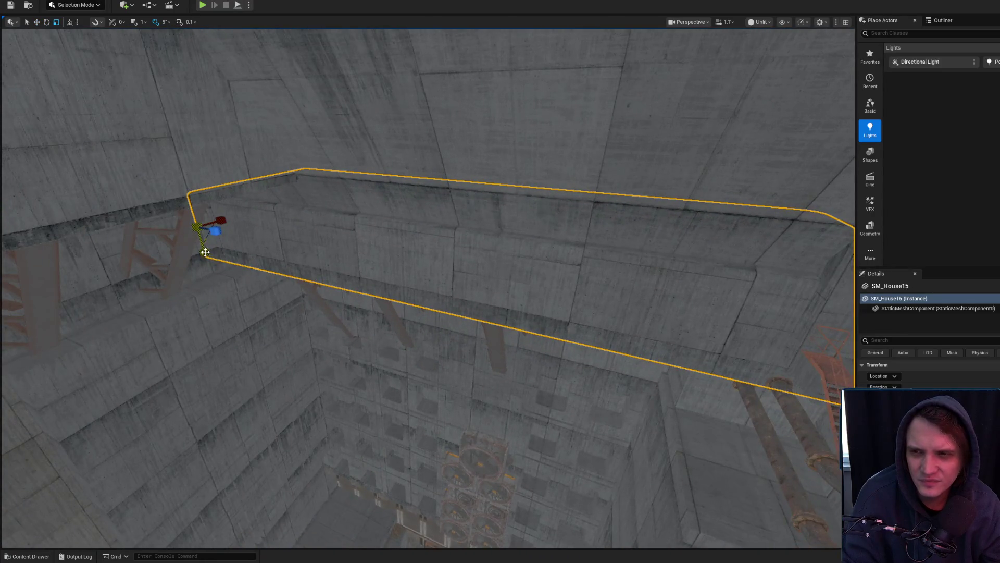
key(w)
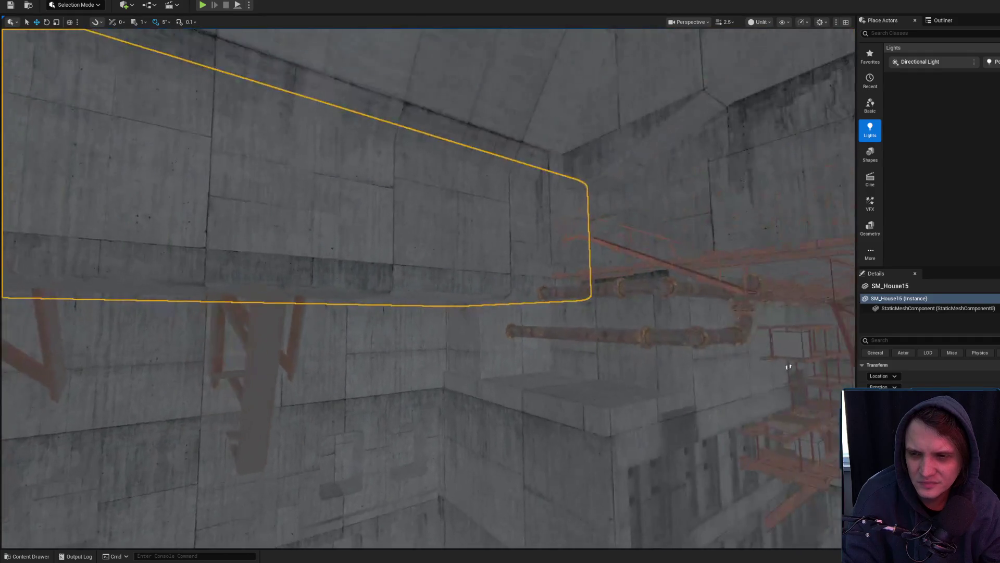
click(766, 22)
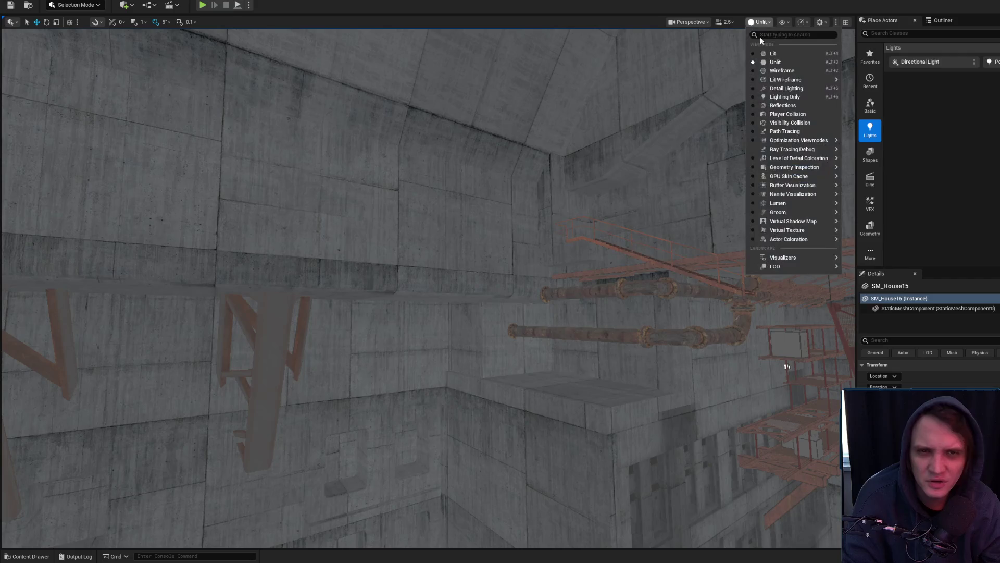
click(763, 53)
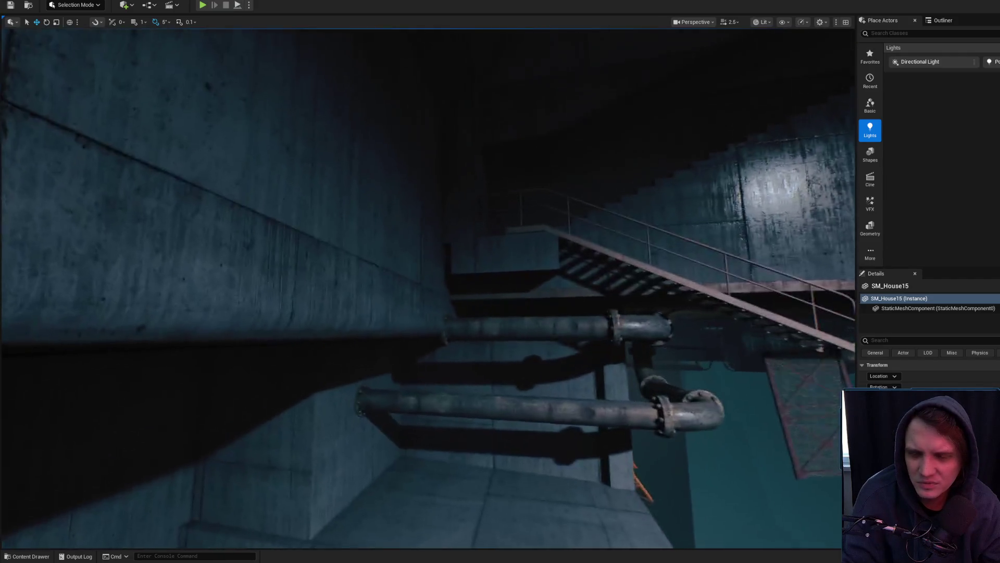
Deselect the wall, turn the view toward the pipes, and bring Chrome to the front
scroll(504, 251, down, 1)
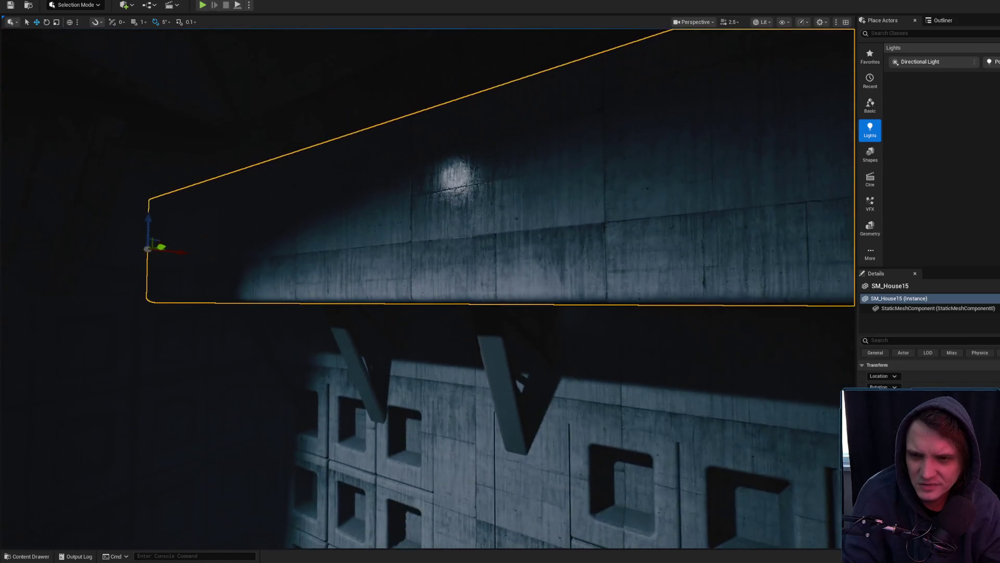
scroll(511, 252, up, 1)
scroll(288, 297, up, 1)
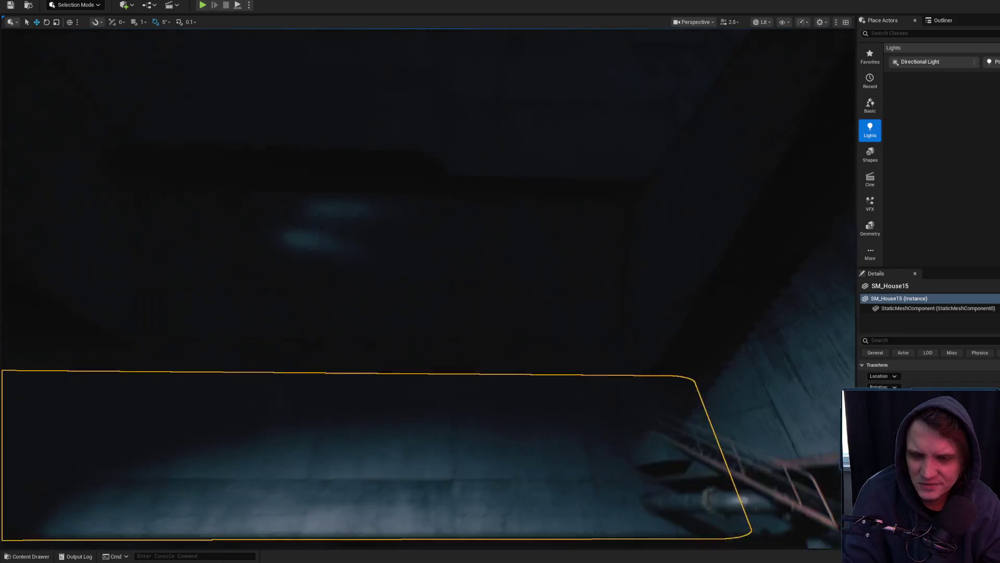
key(r)
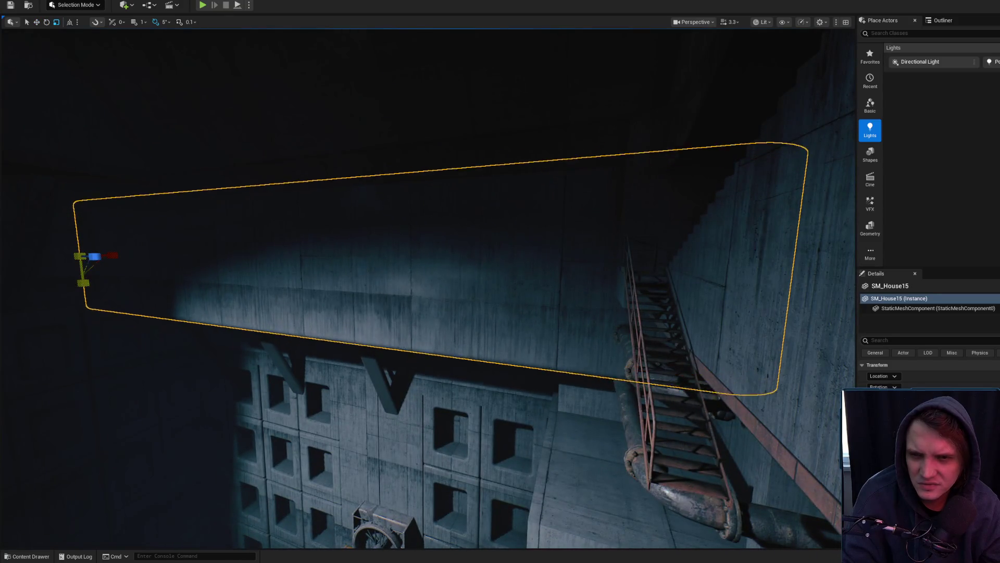
key(w)
scroll(91, 255, down, 1)
scroll(91, 254, down, 2)
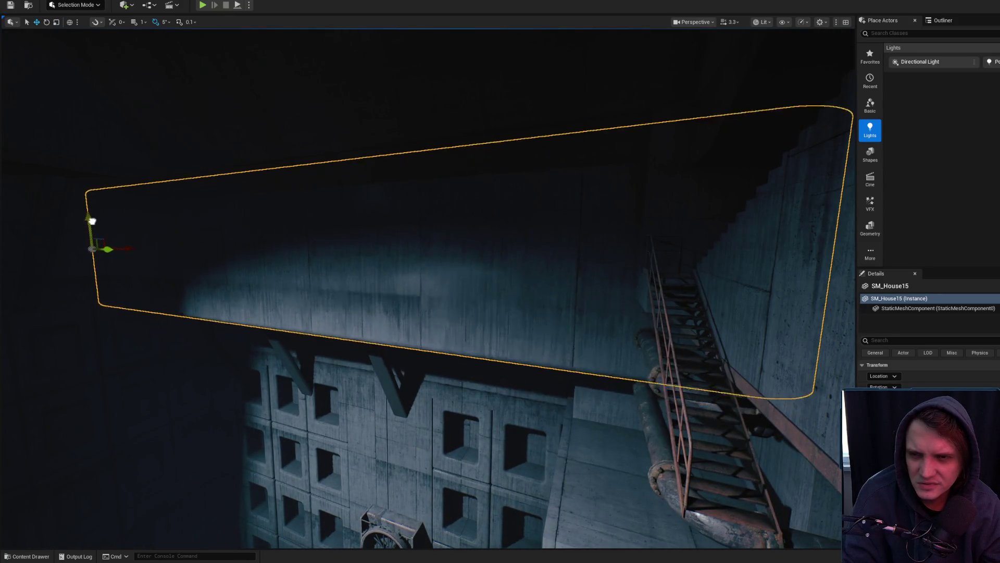
scroll(89, 199, down, 3)
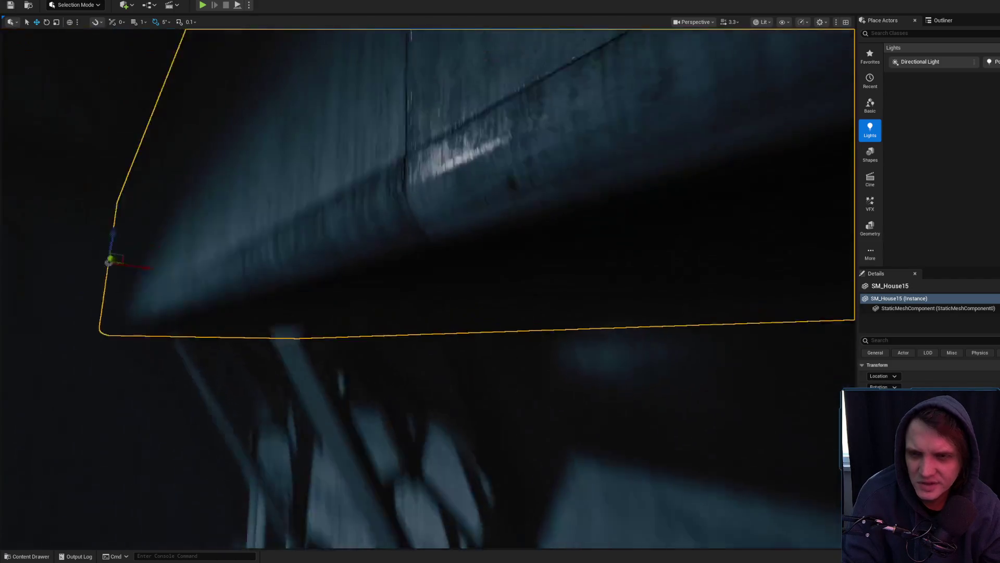
drag(197, 245, 256, 204)
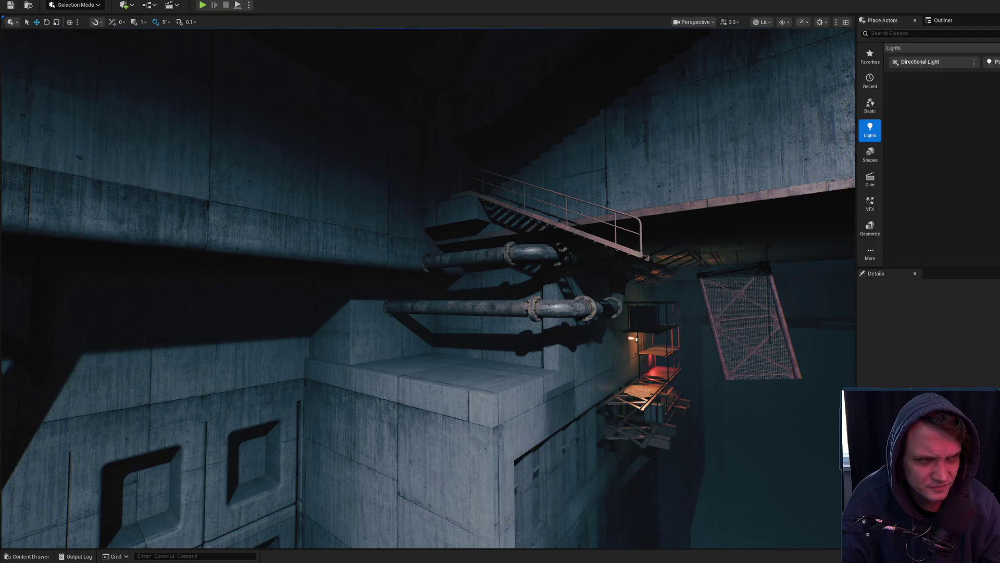
click(644, 312)
Search Google in a new tab for 'gaSP', then refine it to 'gaSP ue5'
click(820, 74)
text(g)
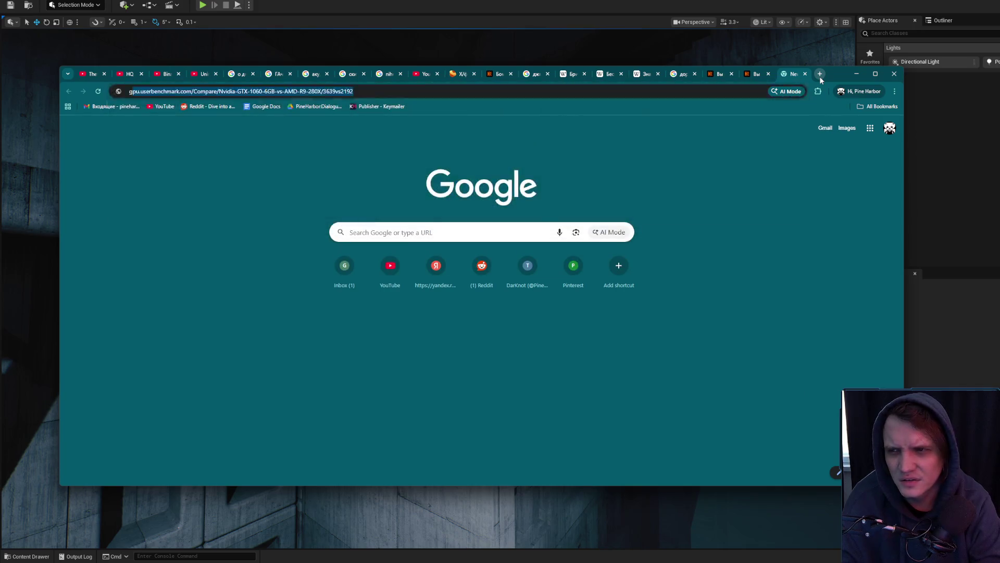
text(a)
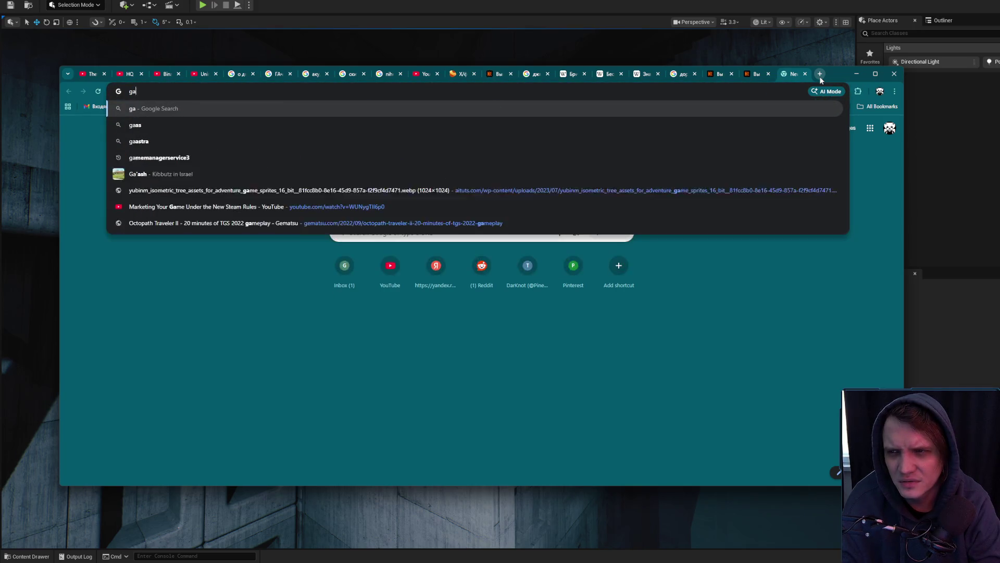
text(SP)
key(Return)
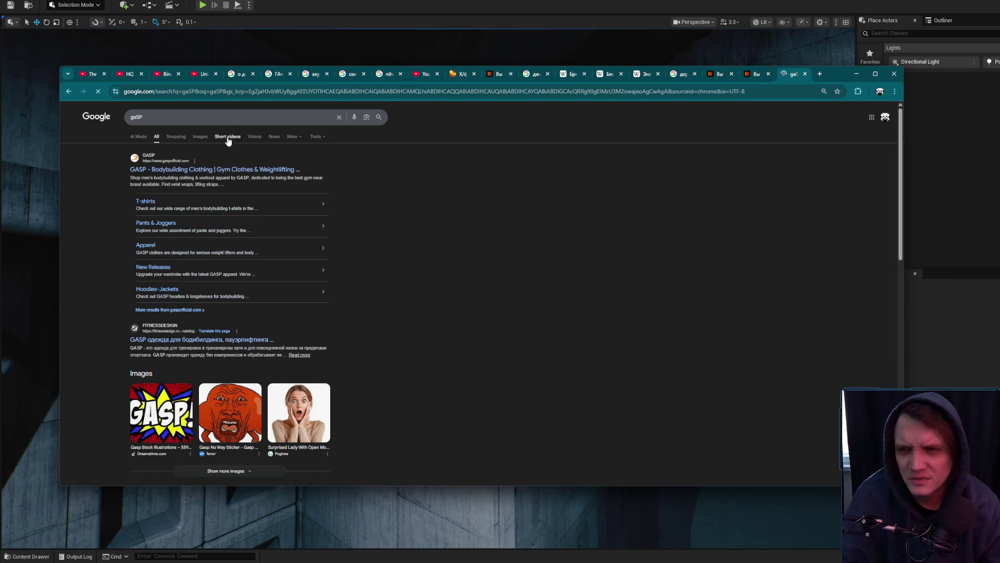
click(234, 121)
text(ue5)
key(Return)
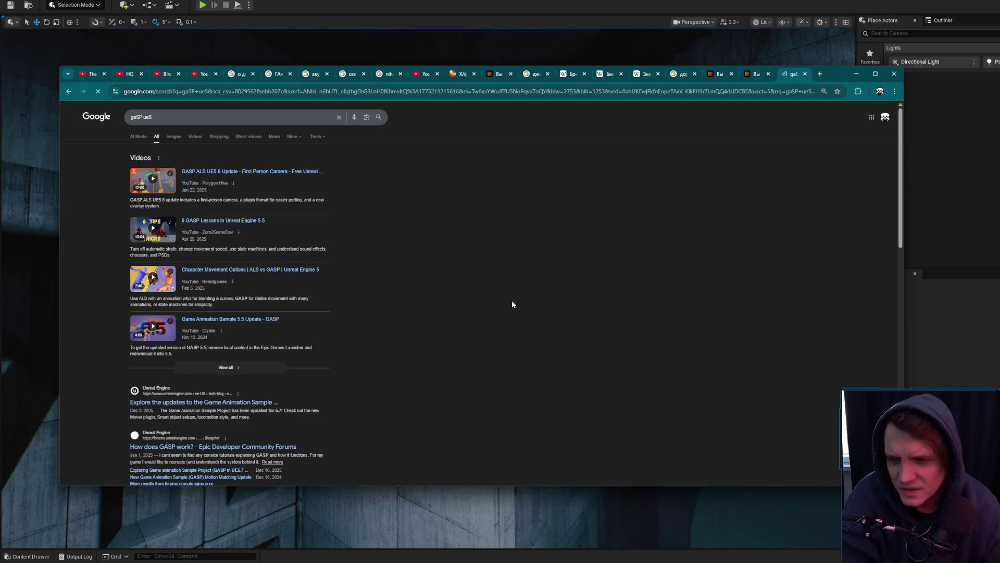
Skim the 'gaSP ue5' results, minimize Chrome, and turn the camera onto the alley
scroll(539, 298, down, 5)
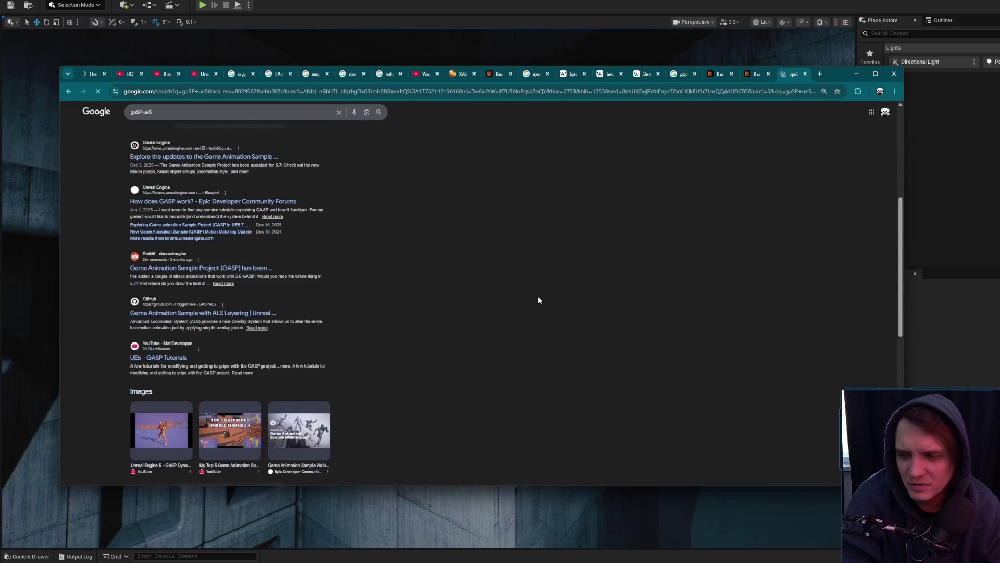
scroll(538, 296, up, 5)
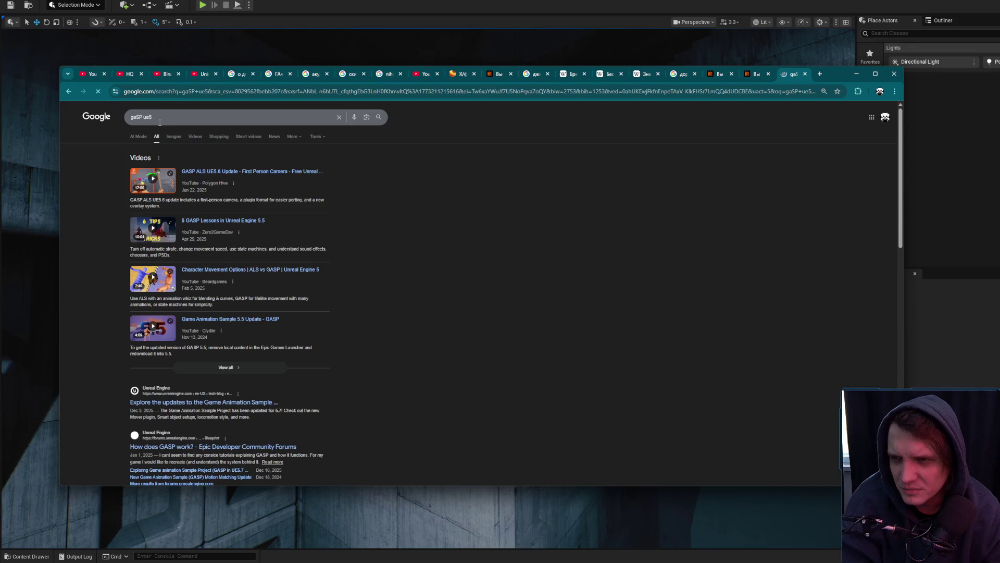
click(143, 116)
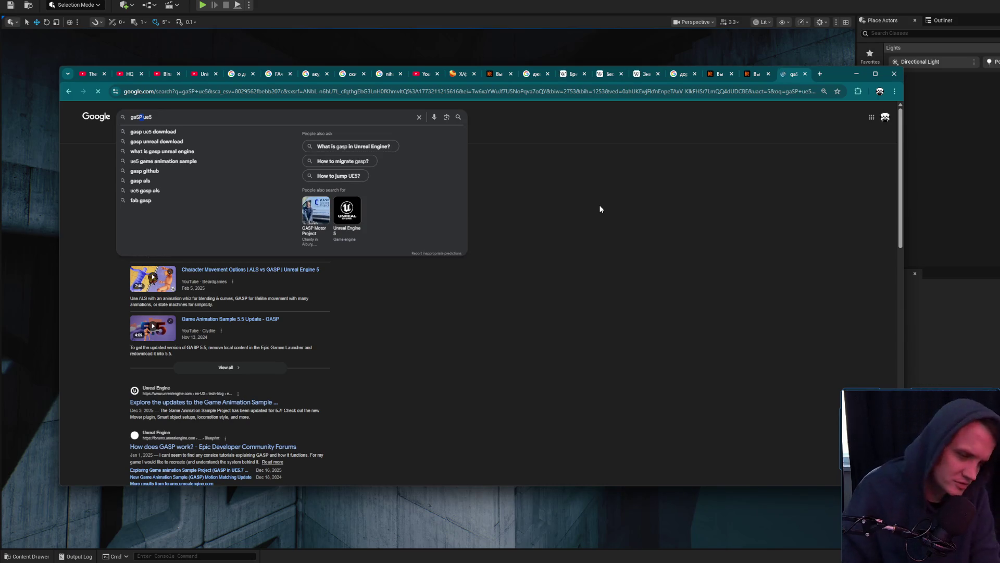
click(608, 309)
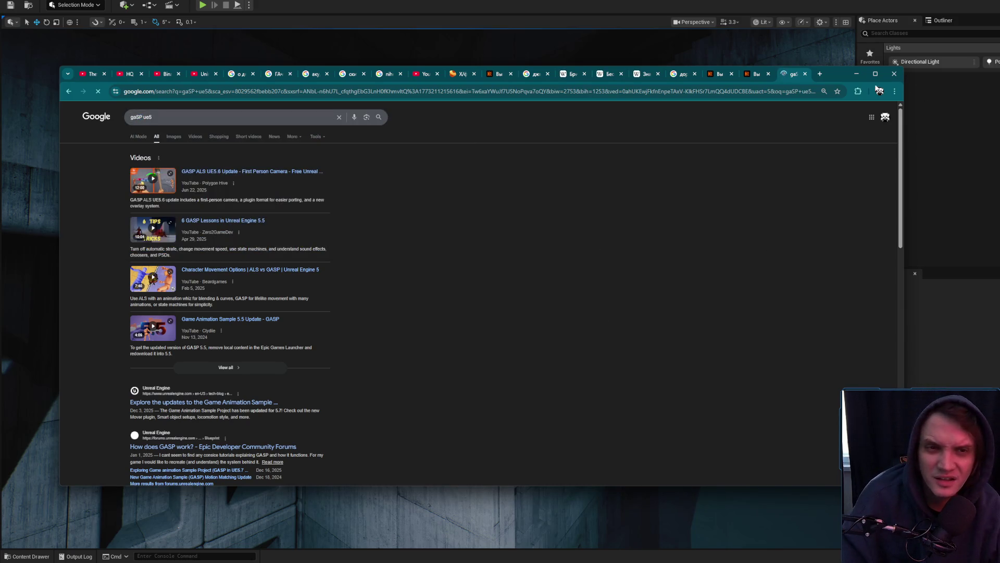
click(857, 77)
drag(427, 287, 532, 341)
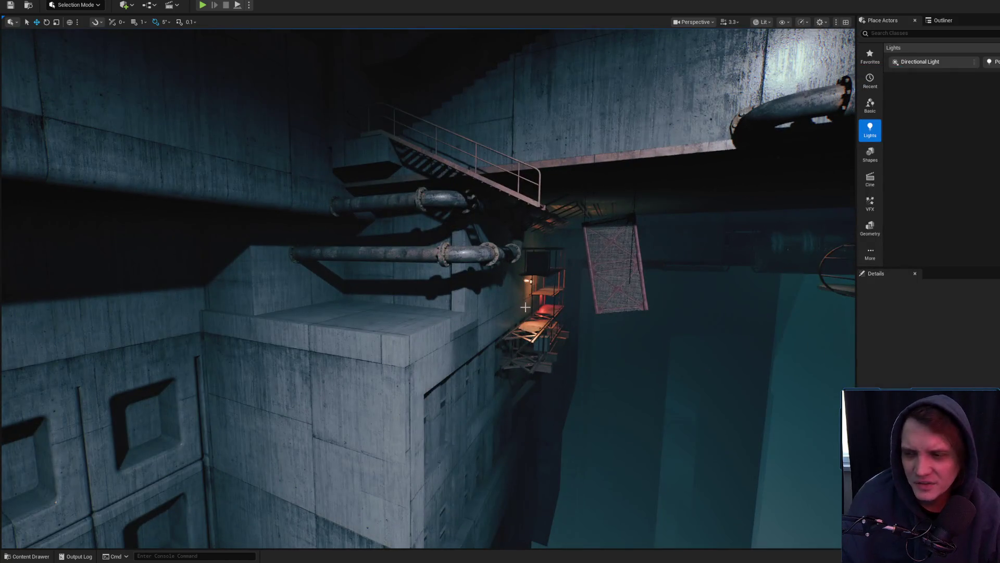
mouse_move(427, 286)
mouse_down()
mouse_move(391, 269)
mouse_move(313, 339)
mouse_move(364, 292)
mouse_move(323, 323)
mouse_move(454, 277)
mouse_up()
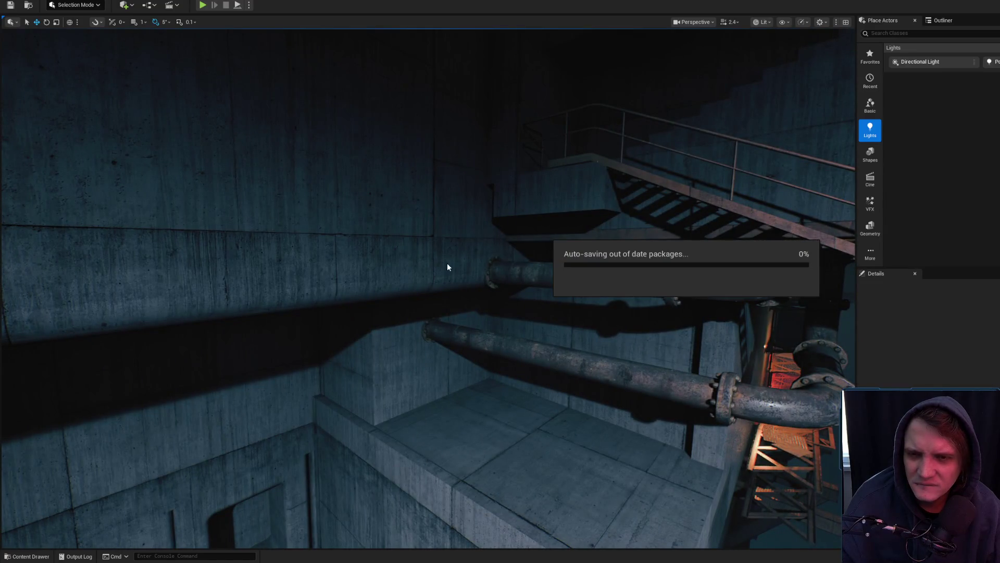
click(505, 240)
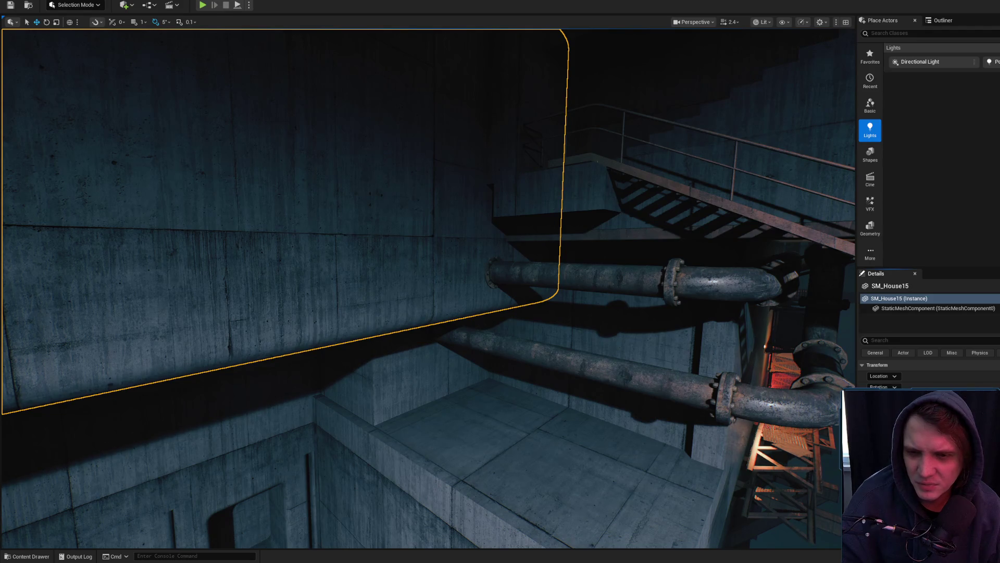
drag(518, 201, 518, 201)
drag(357, 245, 357, 245)
scroll(357, 245, down, 2)
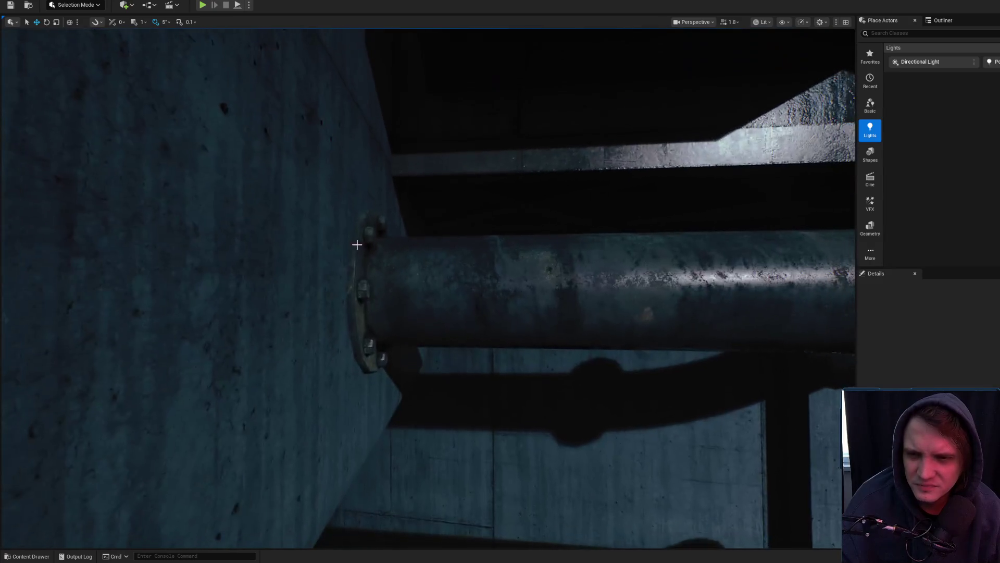
click(352, 272)
scroll(383, 295, down, 2)
drag(383, 295, 386, 297)
click(318, 309)
drag(318, 309, 337, 299)
click(391, 272)
key(e)
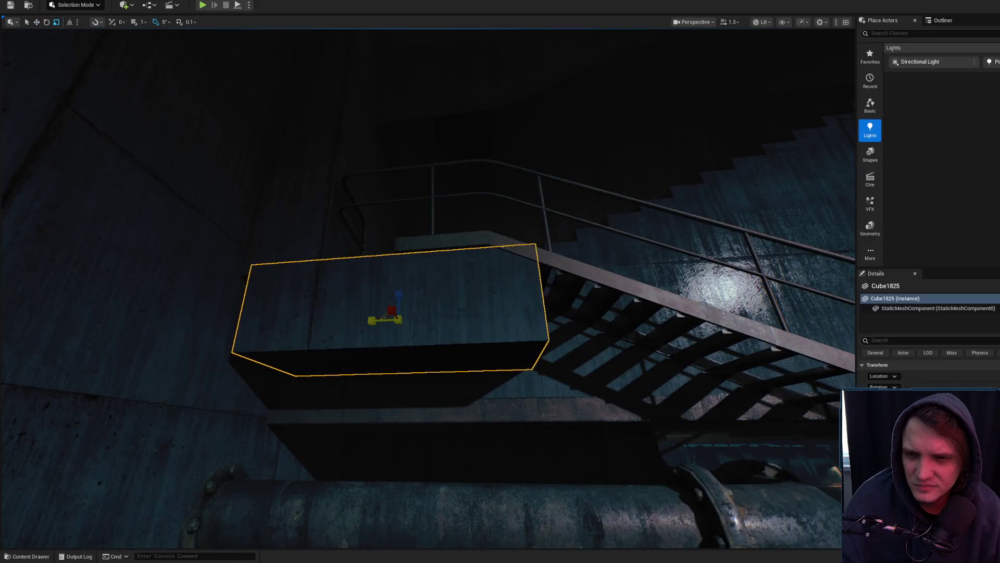
drag(361, 317, 289, 375)
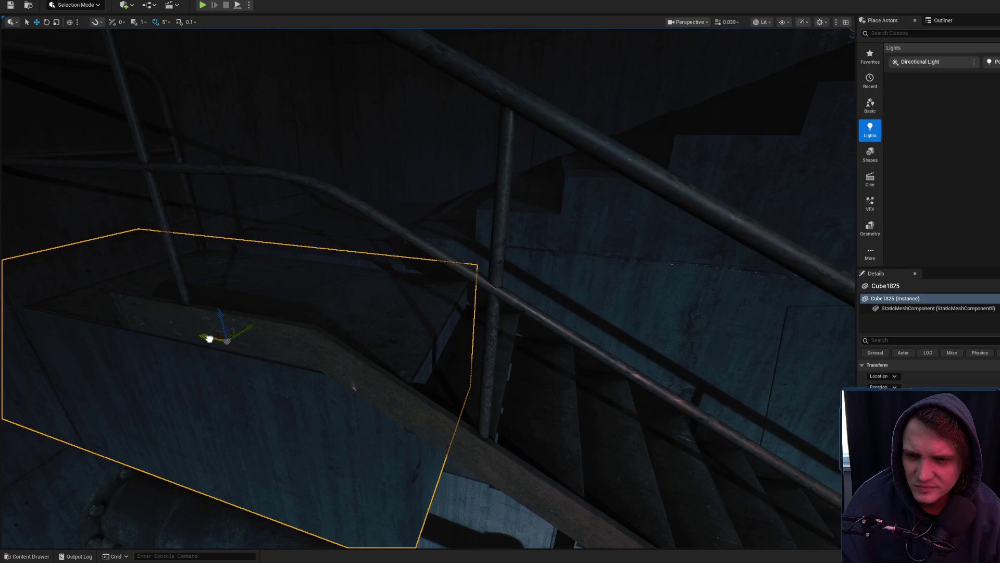
key(Escape)
drag(210, 339, 345, 312)
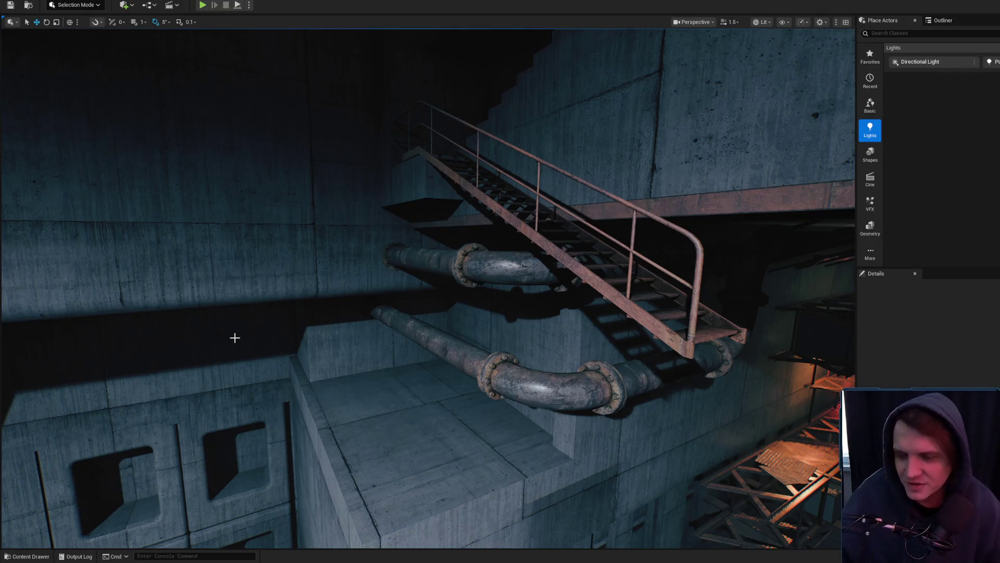
drag(226, 314, 224, 354)
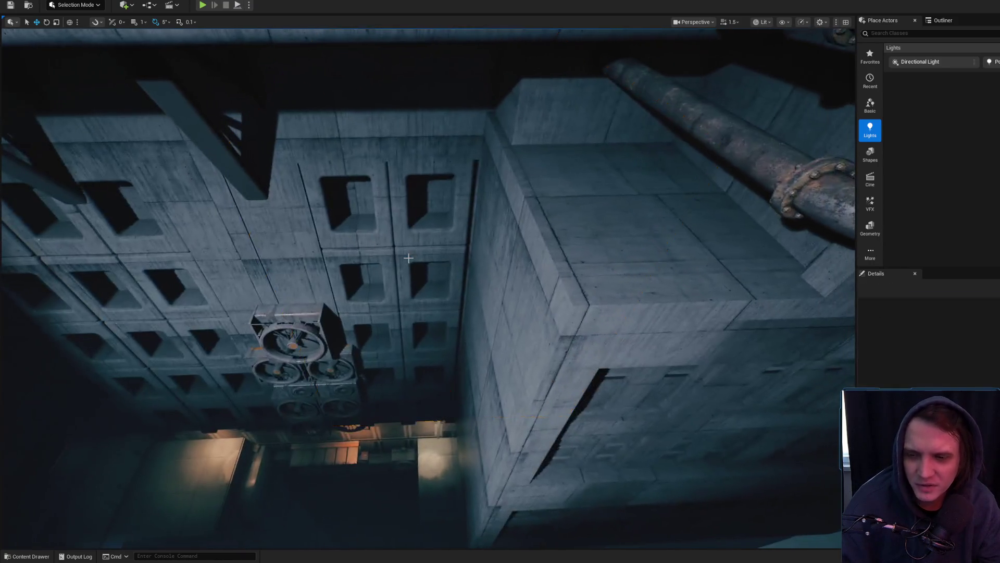
Fly toward the block building's tall ducts and select SpotLight97
scroll(428, 287, up, 3)
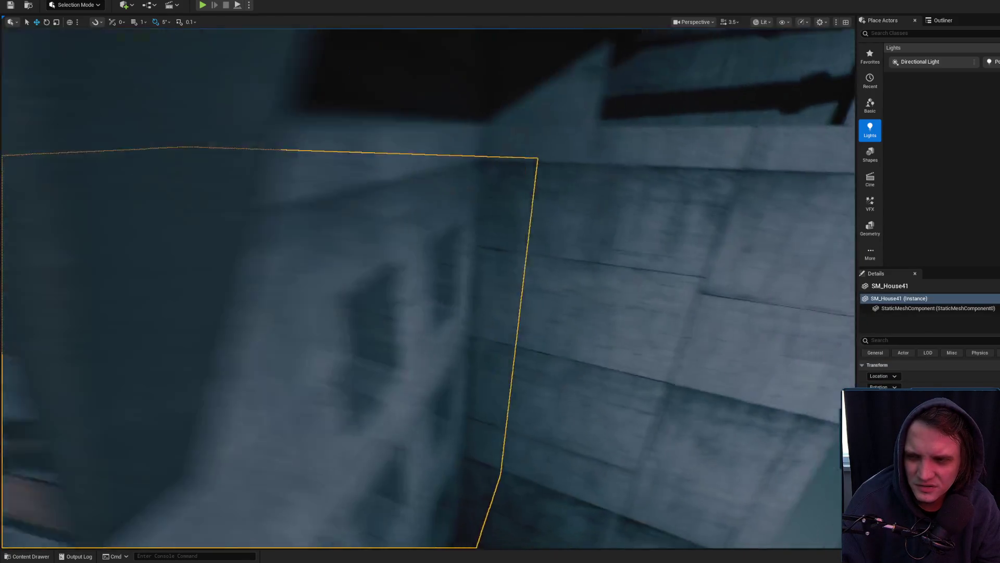
scroll(449, 331, up, 2)
mouse_move(449, 330)
mouse_down()
mouse_move(500, 365)
mouse_move(476, 320)
mouse_up()
scroll(485, 346, up, 1)
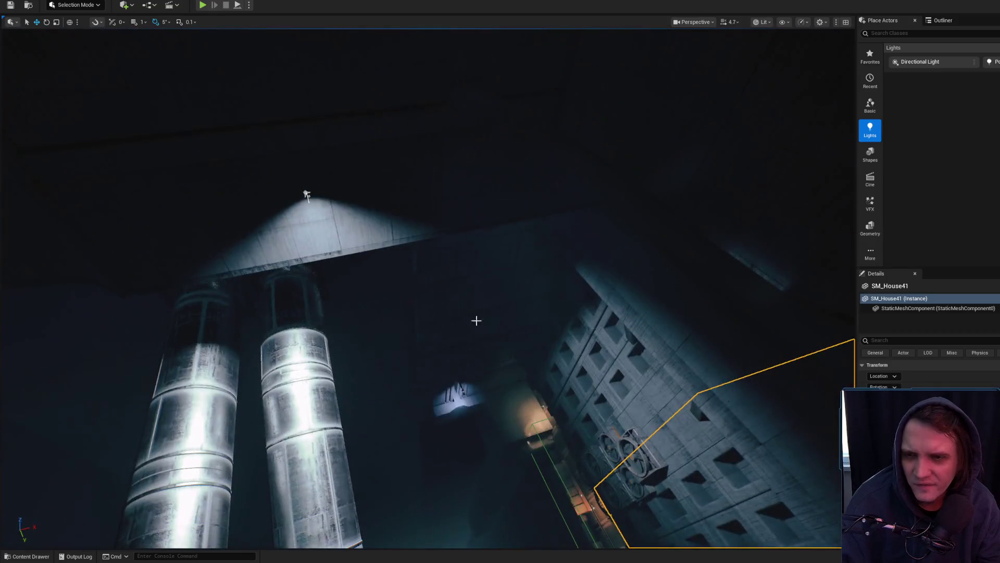
click(306, 195)
mouse_move(306, 195)
mouse_down()
mouse_move(344, 224)
mouse_move(375, 210)
mouse_move(492, 252)
mouse_up()
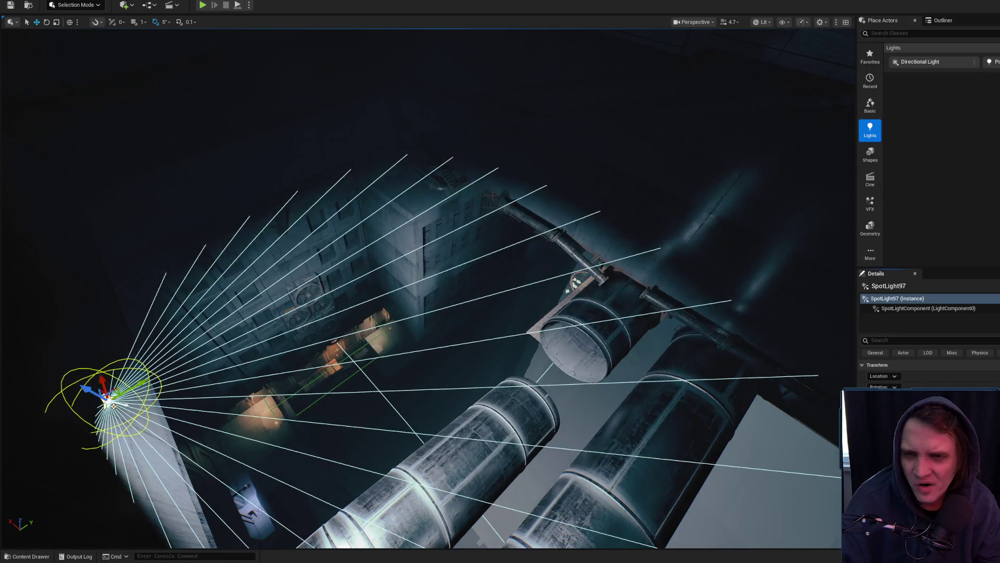
Rotate SpotLight97 by 10 degrees, then about 5 more, to re-aim its cone
drag(500, 350, 385, 324)
key(e)
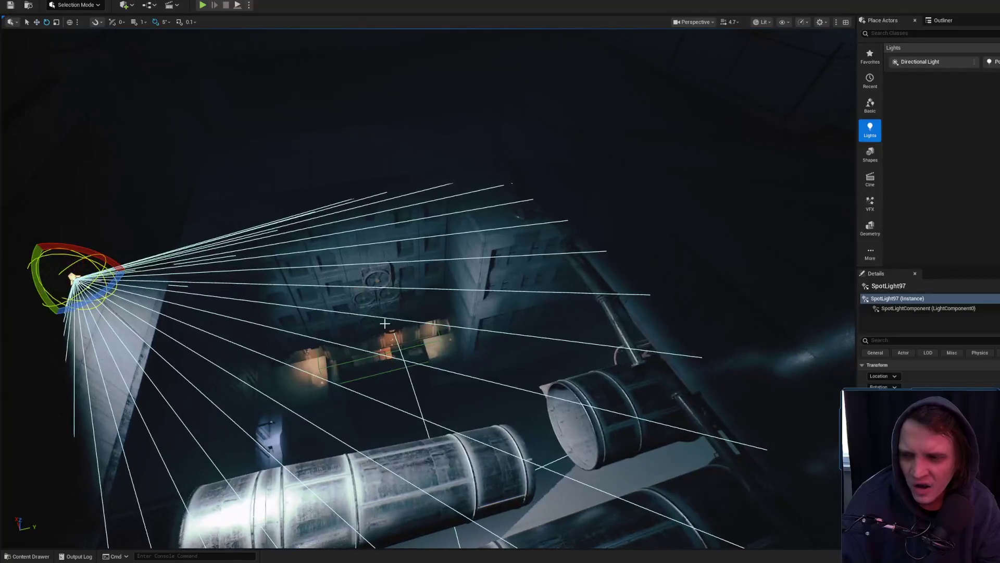
mouse_move(121, 254)
mouse_down()
mouse_move(111, 283)
mouse_move(156, 266)
mouse_move(311, 314)
mouse_move(163, 292)
mouse_up()
drag(78, 286, 93, 290)
mouse_move(312, 312)
mouse_down()
mouse_move(313, 245)
mouse_move(313, 292)
mouse_move(338, 313)
mouse_move(260, 297)
mouse_up()
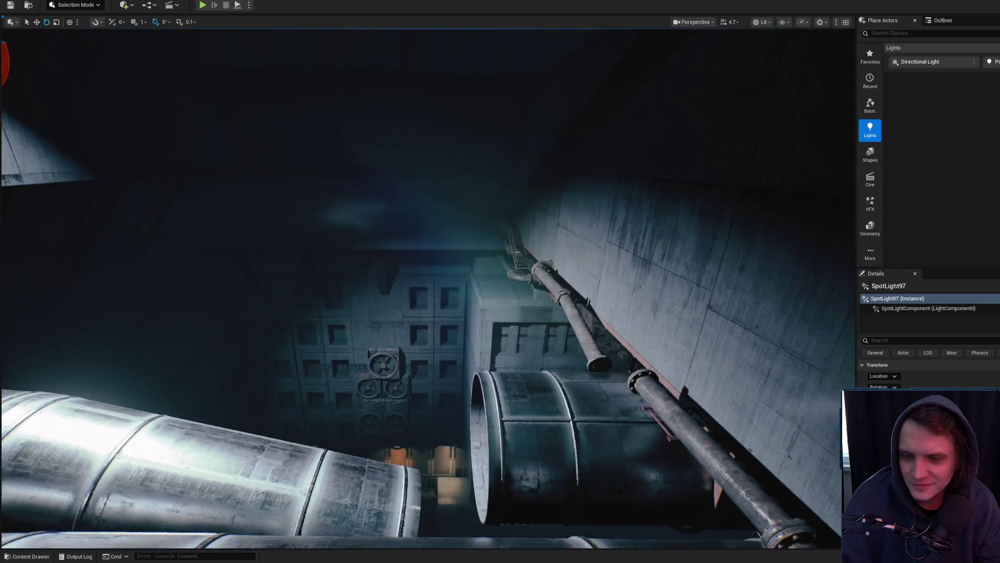
Lower SpotLight97 straight down along Z
key(w)
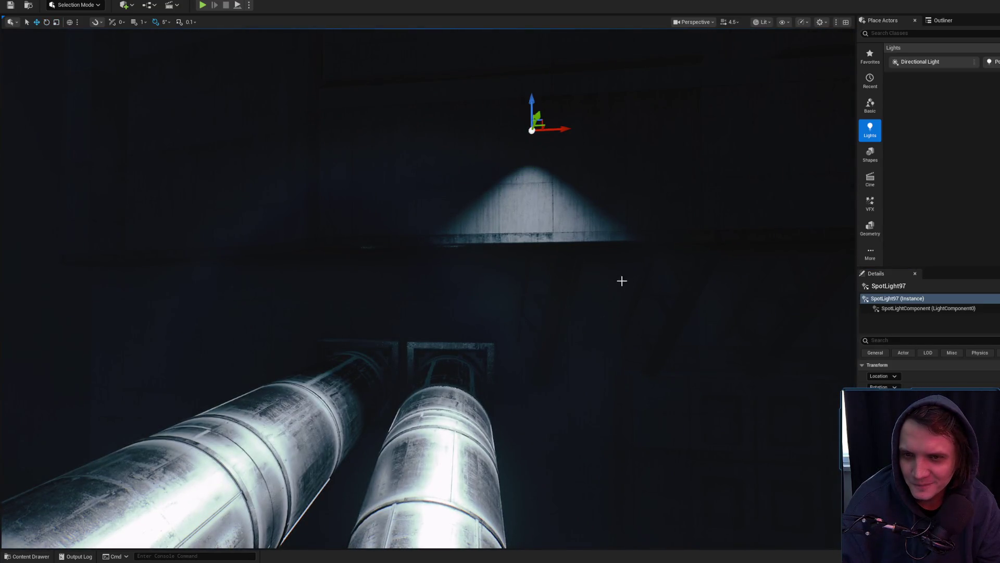
drag(534, 102, 536, 186)
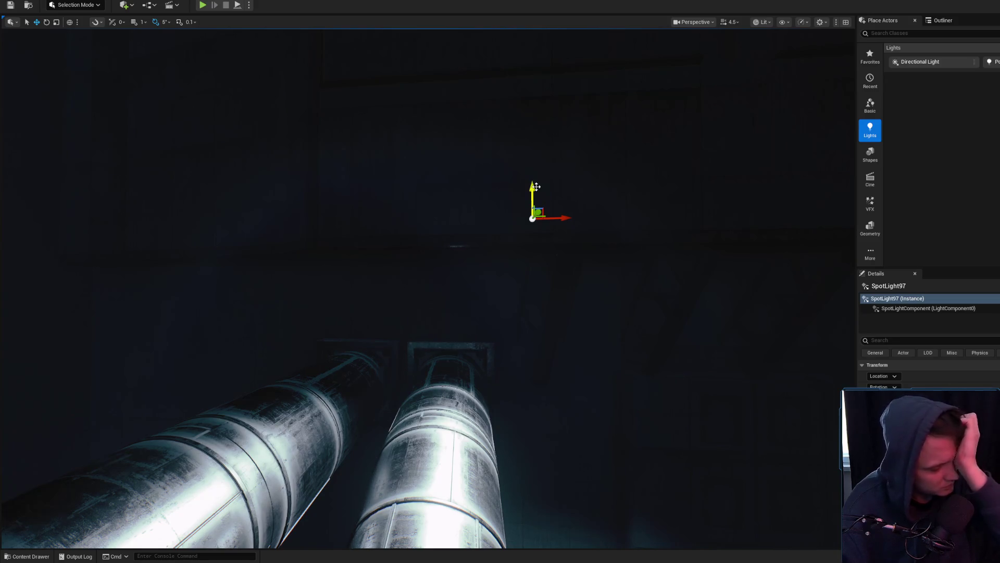
mouse_move(438, 179)
mouse_down()
mouse_move(365, 219)
mouse_move(459, 281)
mouse_move(438, 201)
mouse_up()
scroll(427, 282, down, 2)
Tilt the spotlight cone up 5 degrees, turn it about 5 degrees onto the ducts, and frame it
key(e)
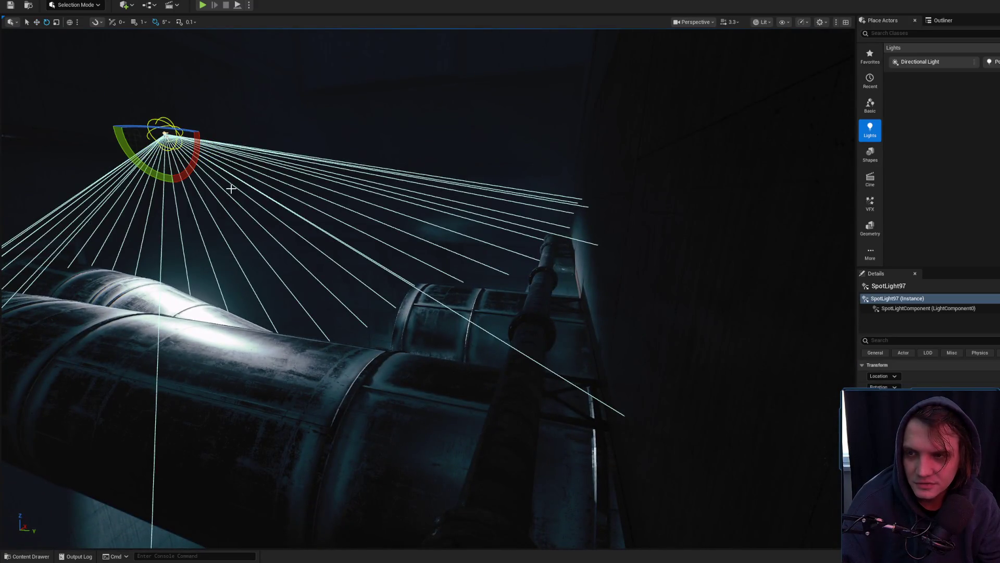
drag(195, 155, 196, 128)
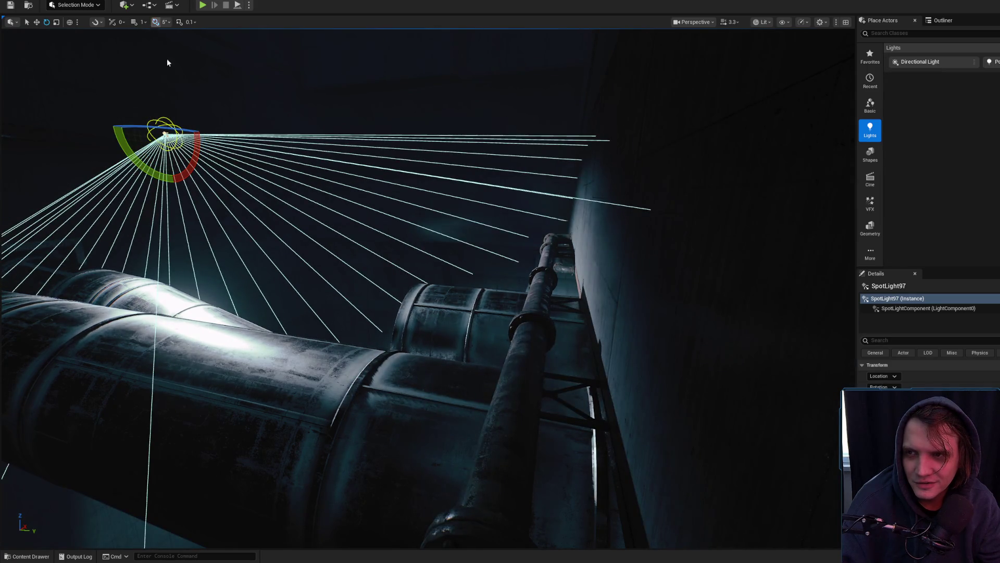
drag(172, 172, 172, 416)
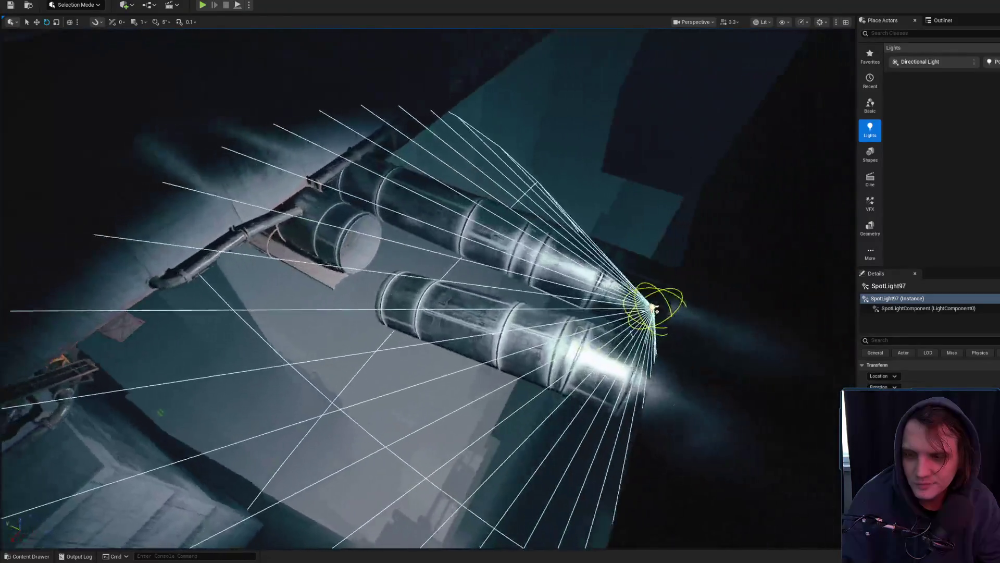
drag(532, 203, 532, 203)
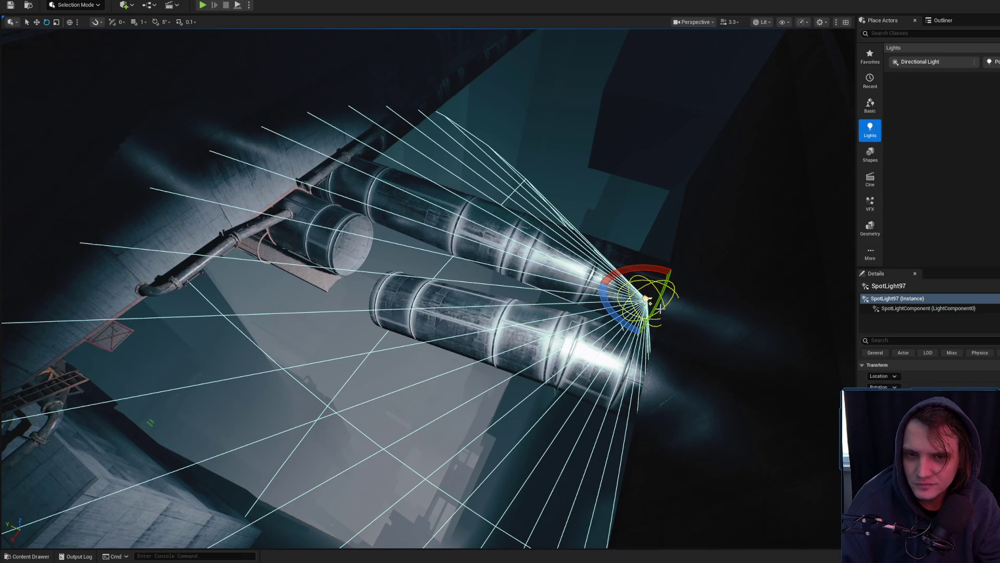
drag(659, 306, 650, 303)
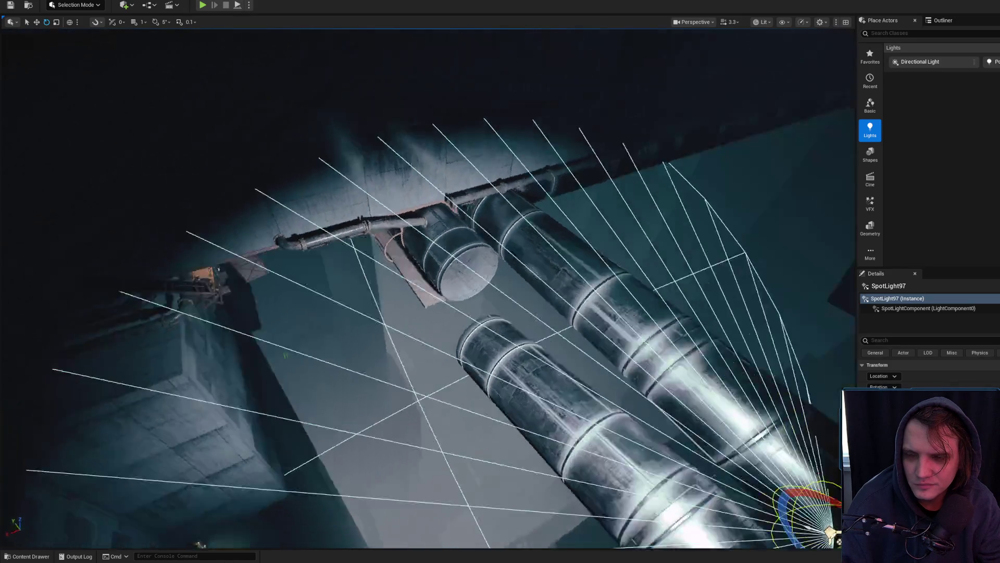
drag(590, 246, 590, 245)
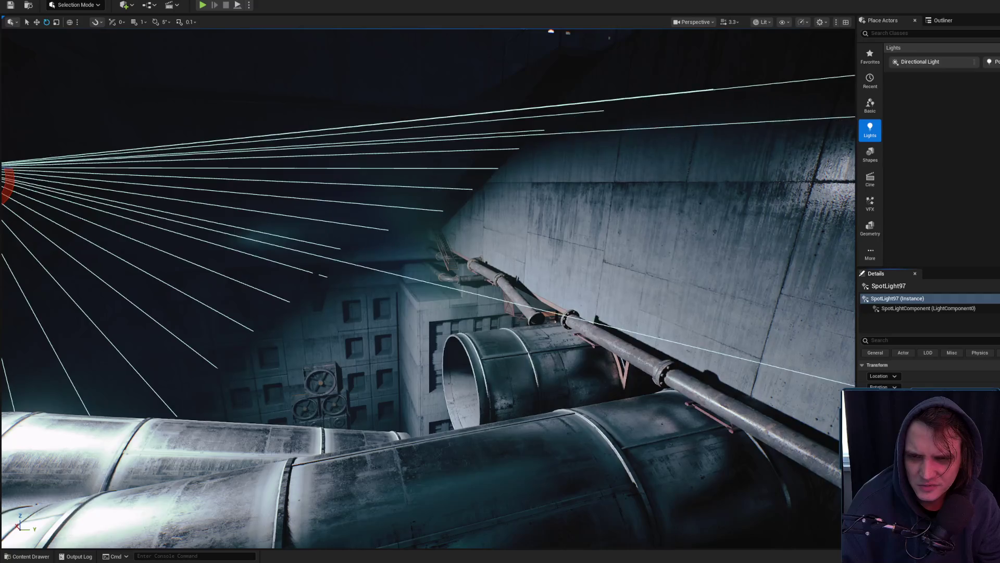
key(f)
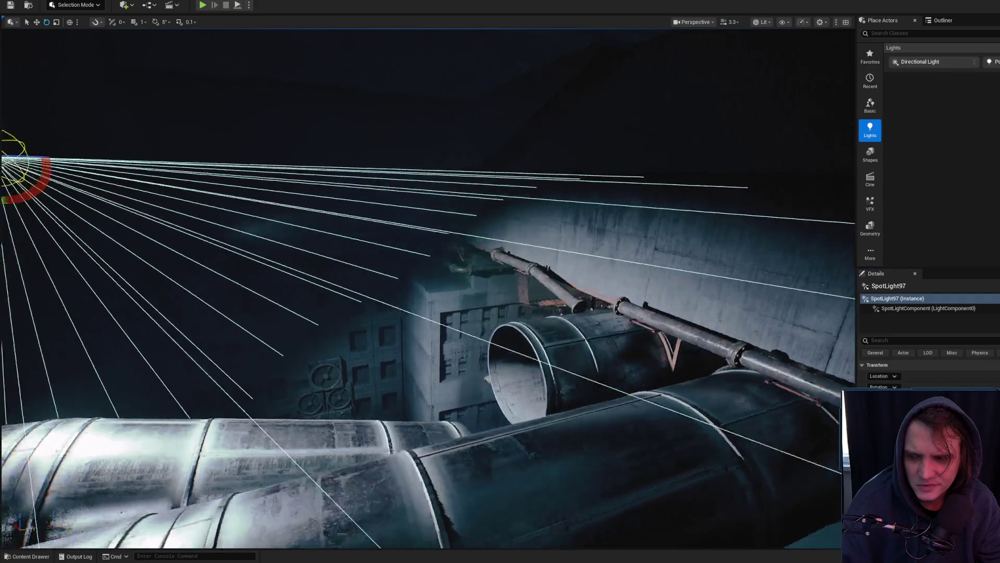